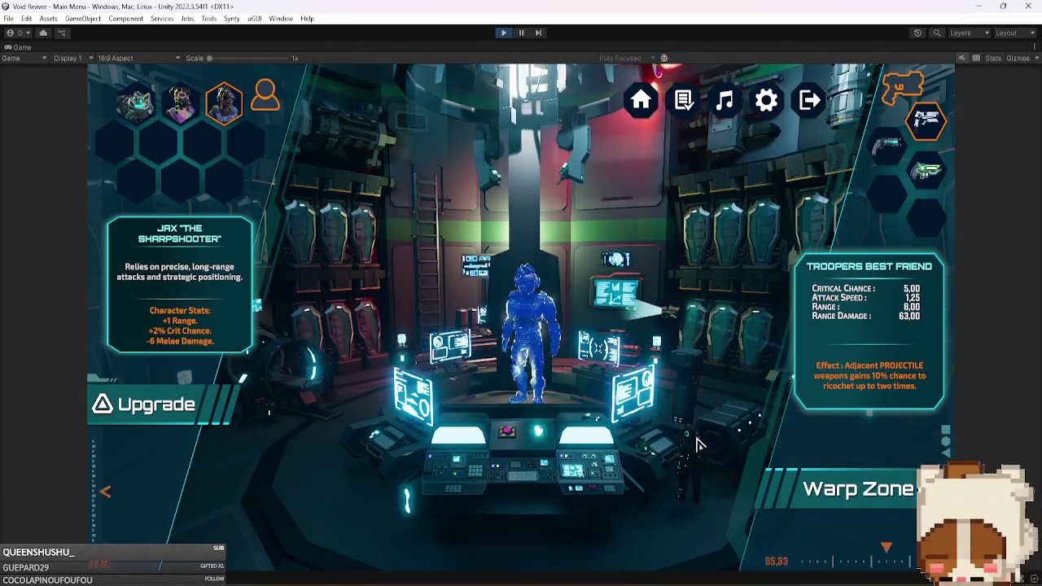
Warp to the Sewers map, spawn the boss with the B cheat key, then stop play mode.
{"action": "left_click", "coordinate": [873, 501]}
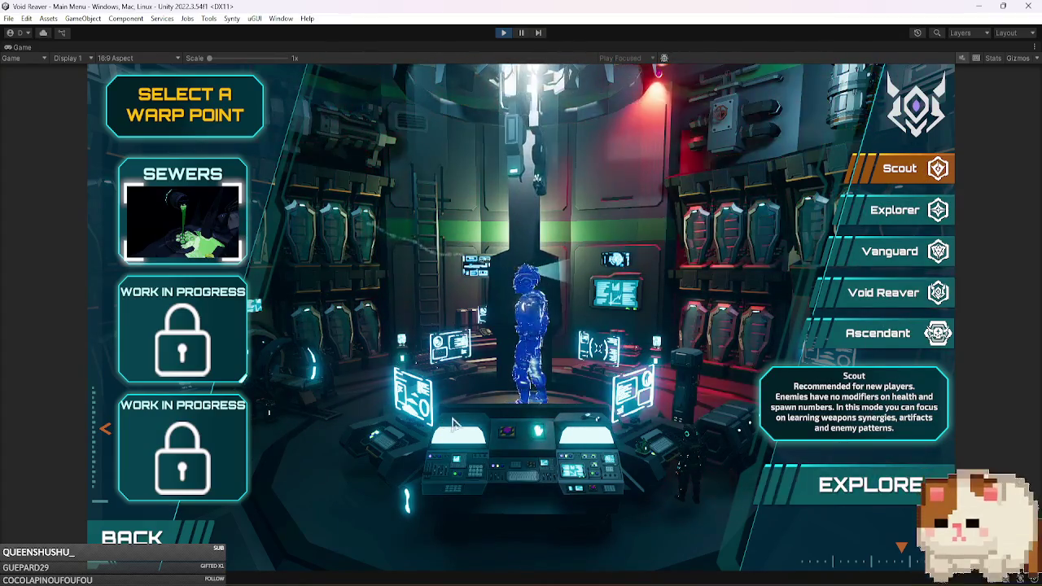
{"action": "left_click", "coordinate": [867, 485]}
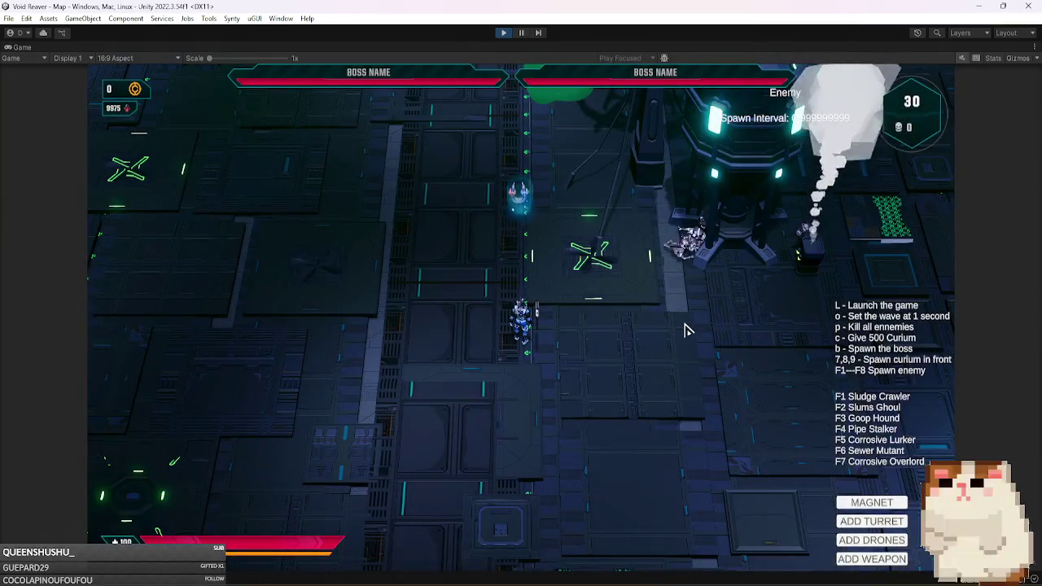
{"action": "key", "text": "b"}
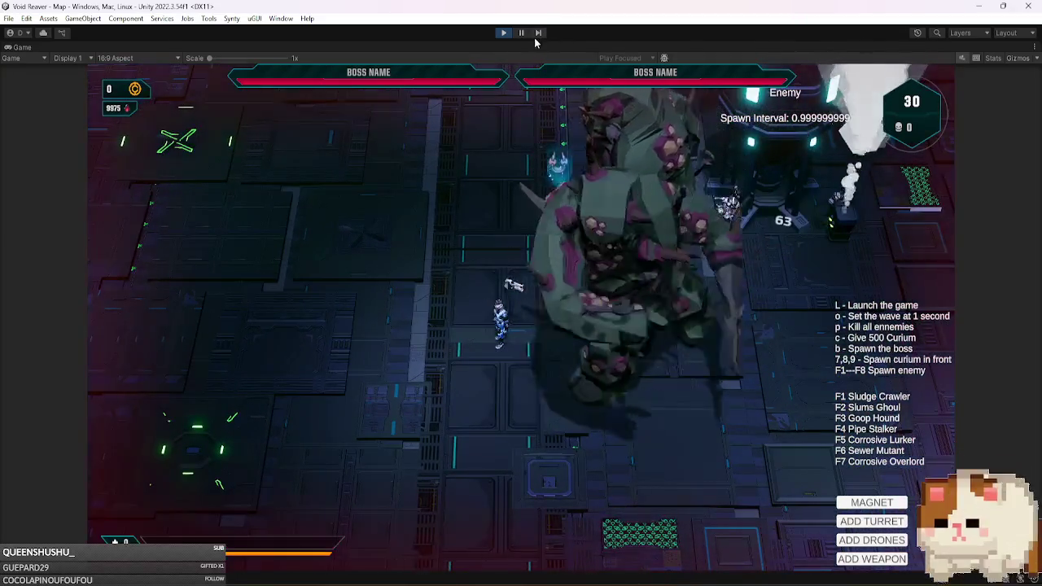
{"action": "left_click", "coordinate": [506, 33]}
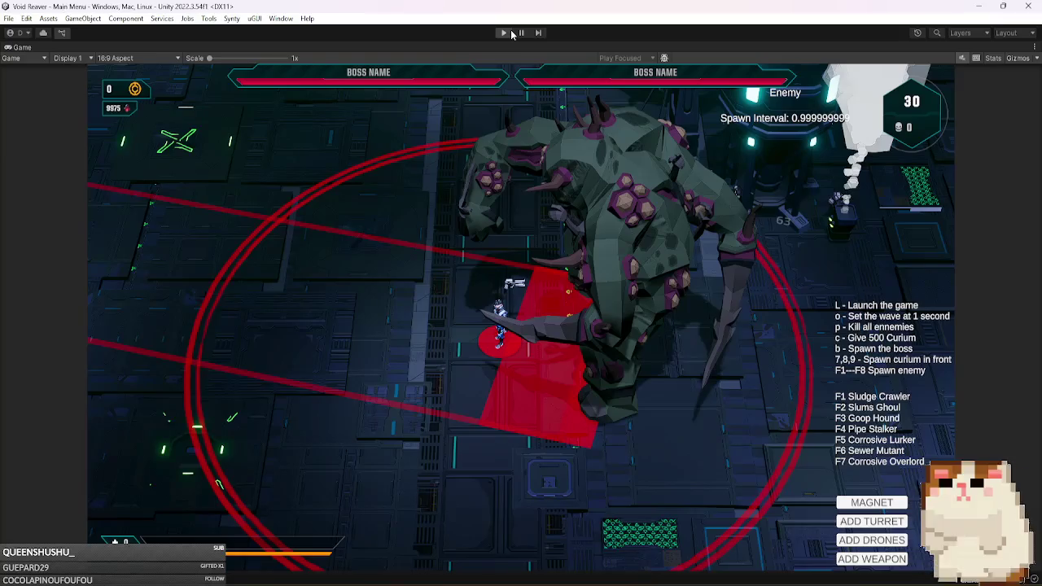
{"action": "right_click", "coordinate": [688, 205]}
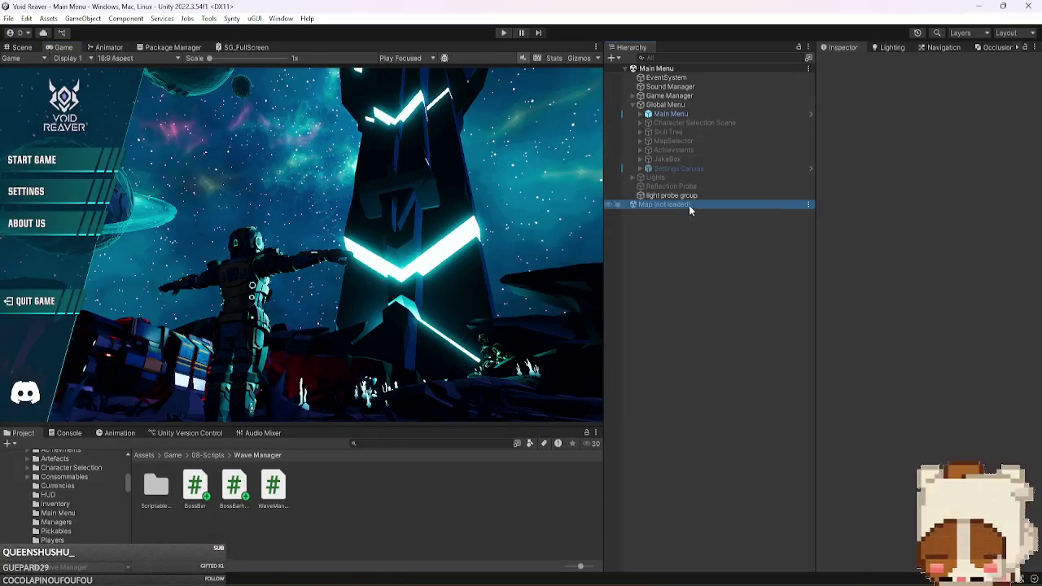
Load the Map scene, untick Spawn Boss At Start on Wave & Event Manager, and save.
{"action": "left_click", "coordinate": [713, 213]}
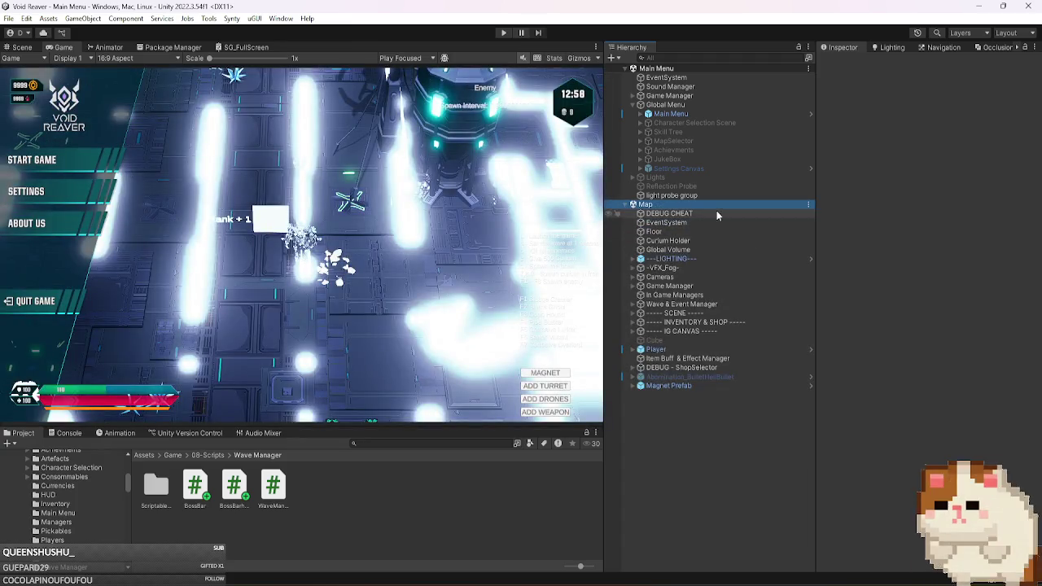
{"action": "left_click", "coordinate": [716, 214]}
{"action": "left_click", "coordinate": [912, 261]}
{"action": "left_click", "coordinate": [687, 304]}
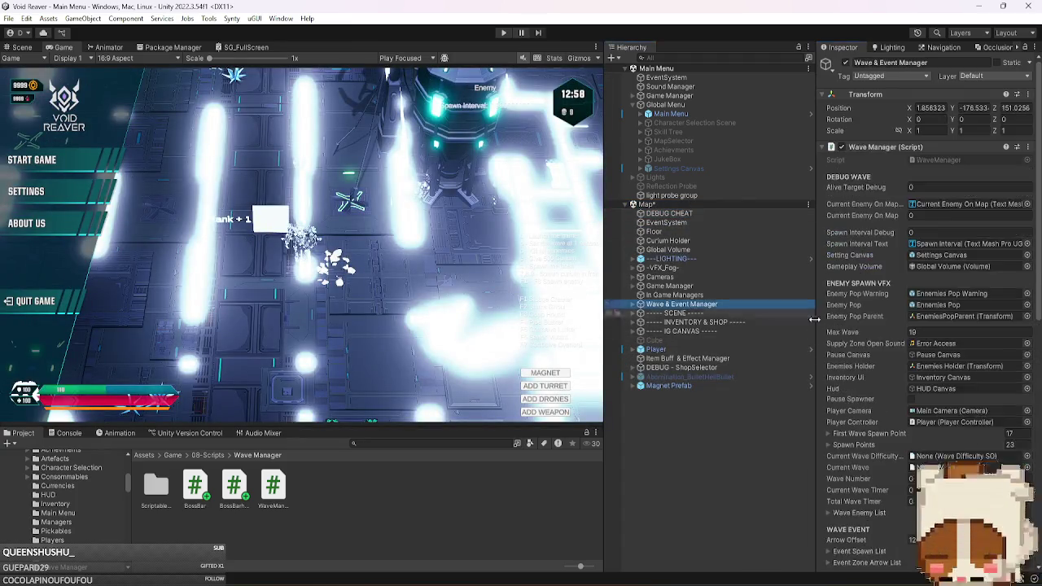
{"action": "scroll", "coordinate": [859, 398], "scroll_direction": "down", "scroll_amount": 10}
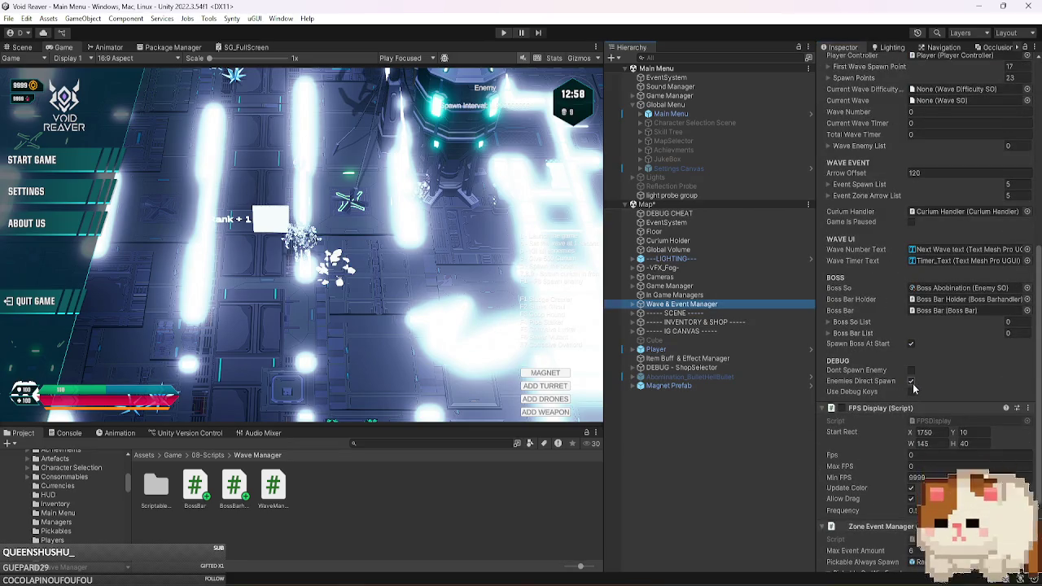
{"action": "left_click", "coordinate": [910, 343]}
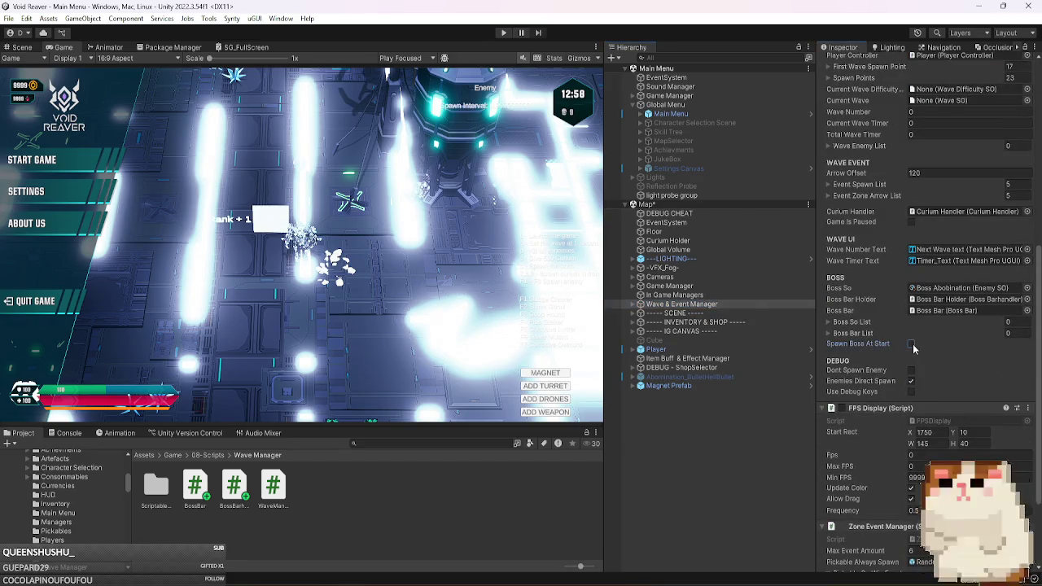
{"action": "key", "text": "ctrl+s"}
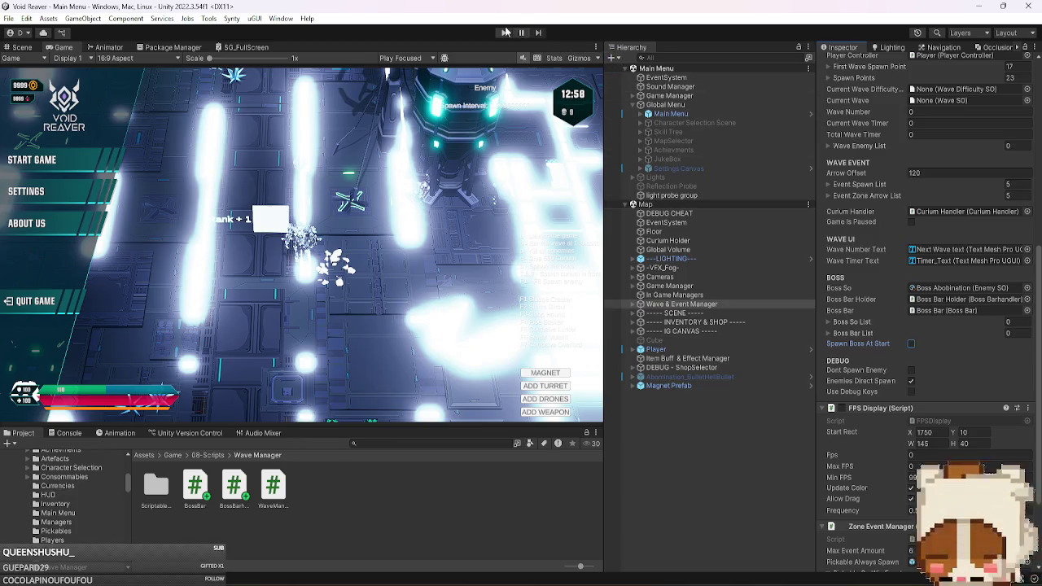
Enter play mode and unload the Main Menu scene, leaving only Map loaded.
{"action": "left_click", "coordinate": [505, 33]}
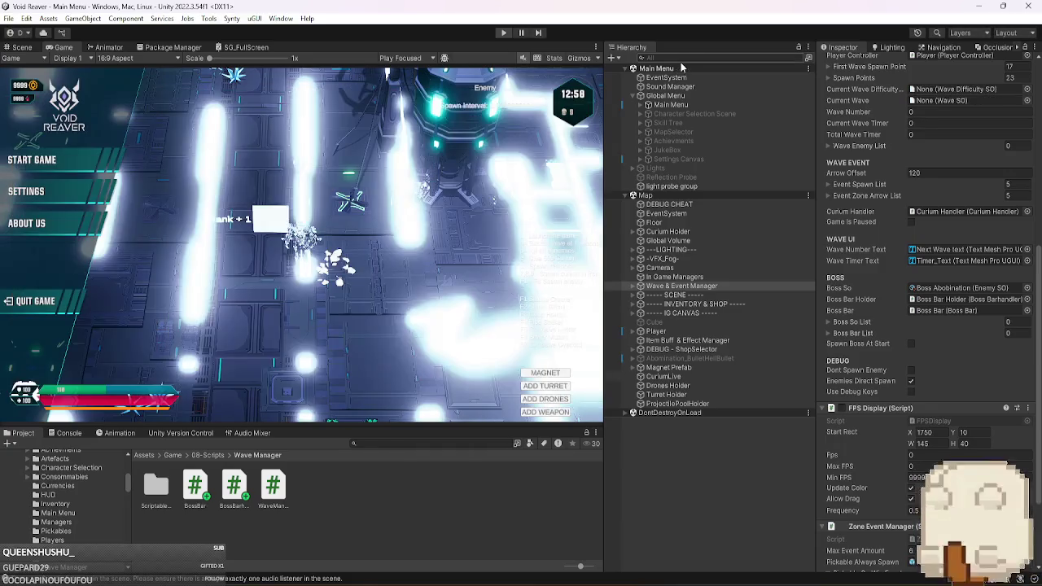
{"action": "right_click", "coordinate": [672, 68]}
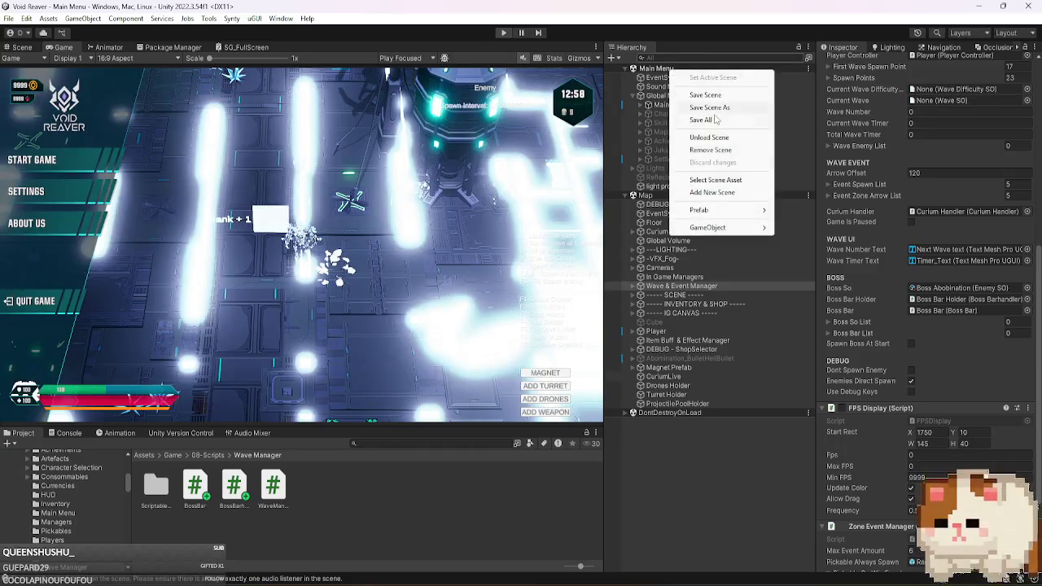
{"action": "left_click", "coordinate": [739, 141]}
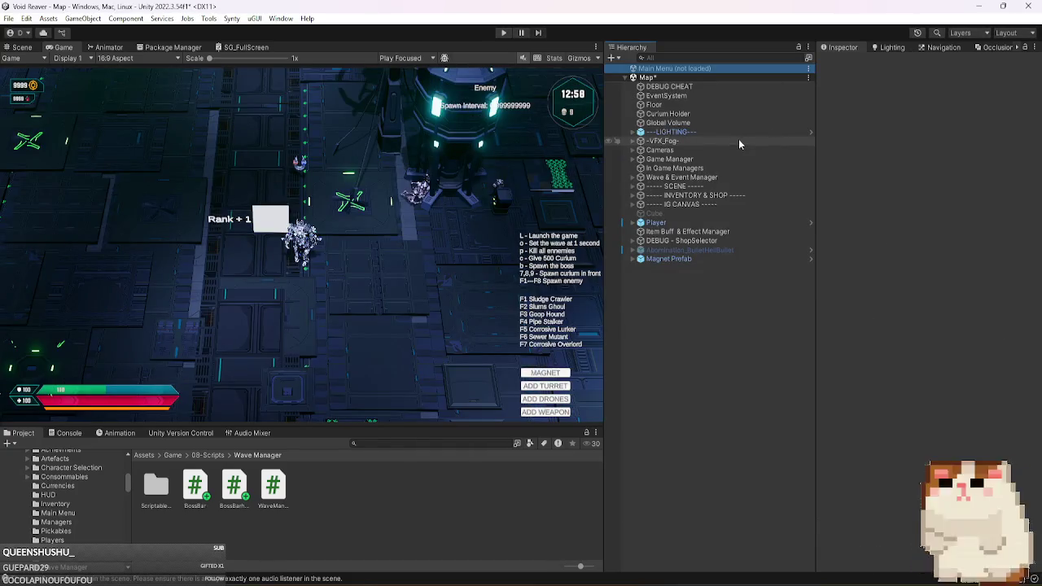
Run the game from the Map scene with the Game view maximized.
{"action": "left_click", "coordinate": [505, 33]}
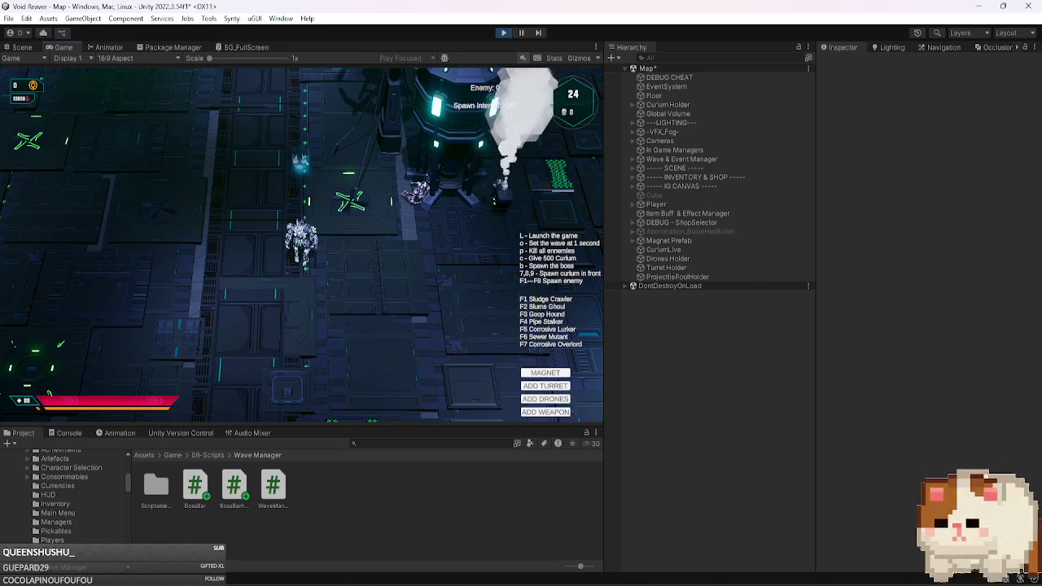
{"action": "left_click", "coordinate": [596, 46]}
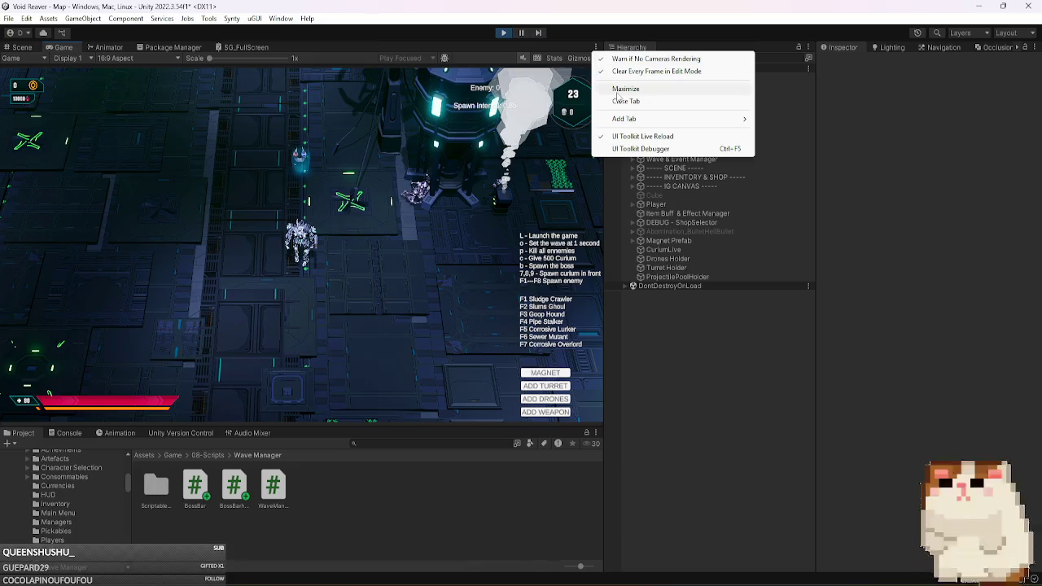
{"action": "left_click", "coordinate": [624, 88]}
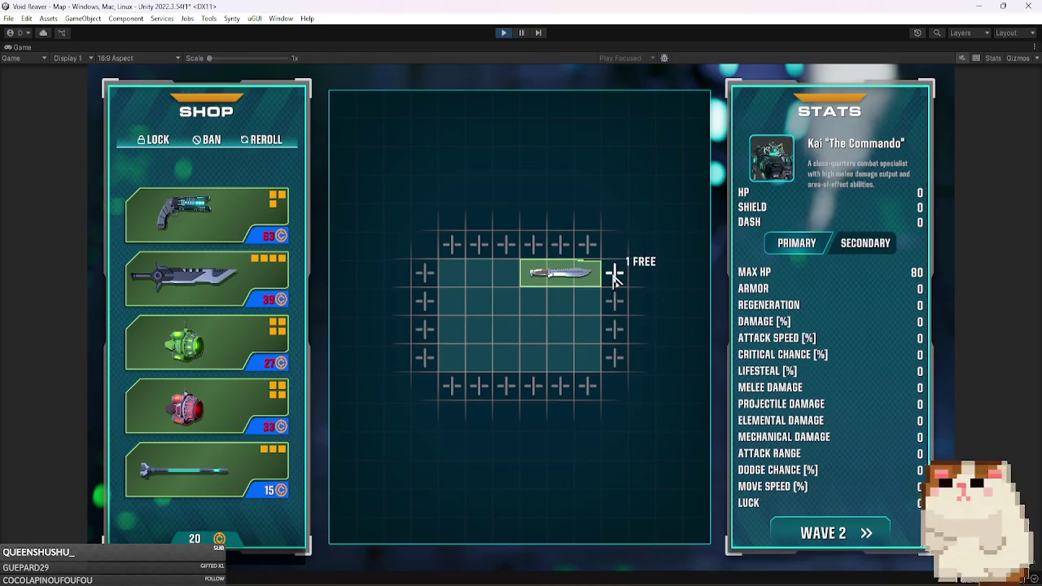
Grant gold with the G cheat key and buy five extra inventory grid slots.
{"action": "key", "text": "g"}
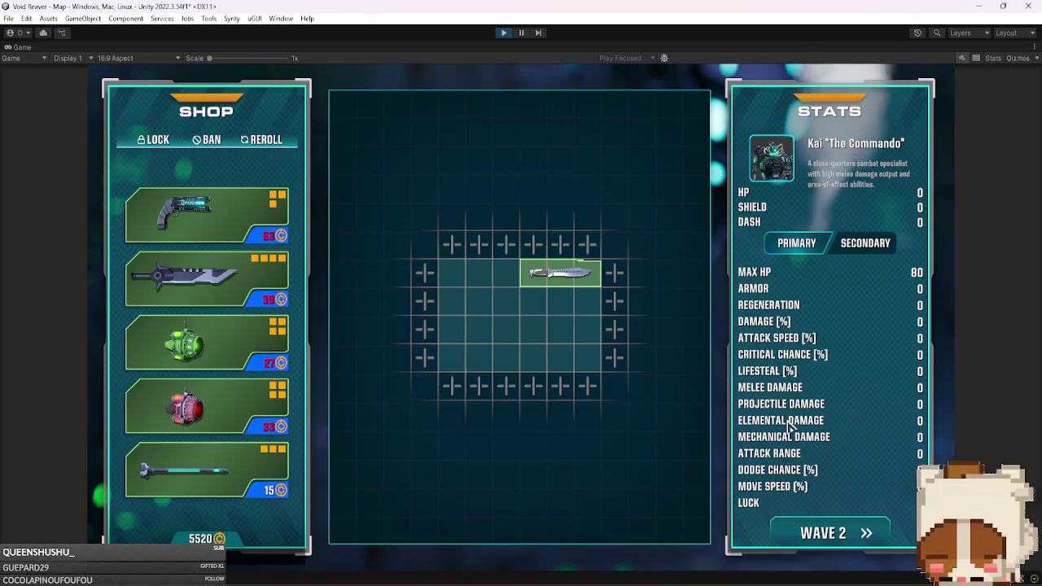
{"action": "left_click", "coordinate": [616, 274]}
{"action": "left_click", "coordinate": [616, 302]}
{"action": "left_click", "coordinate": [641, 272]}
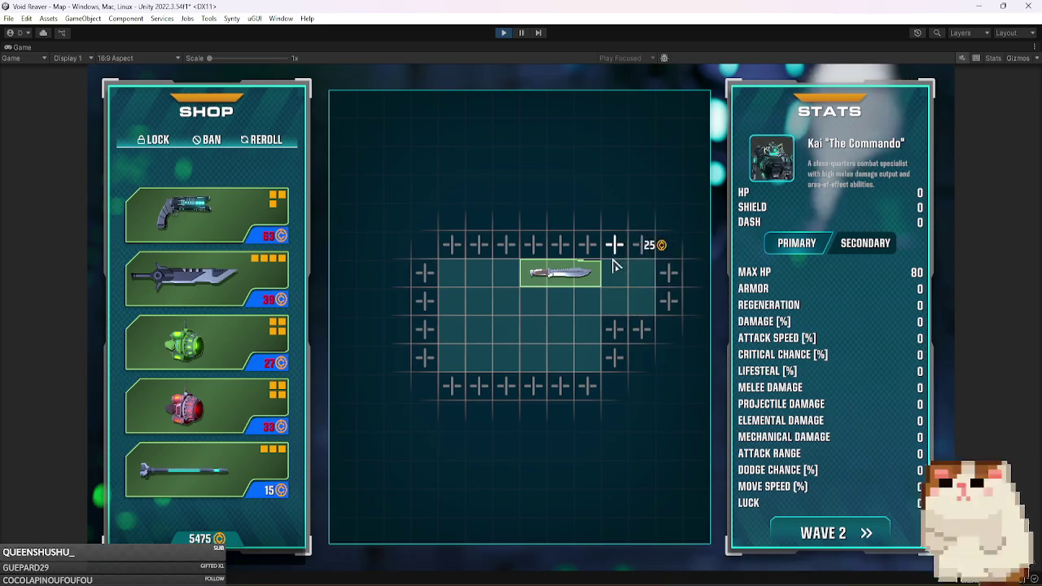
{"action": "left_click", "coordinate": [616, 243]}
{"action": "left_click", "coordinate": [641, 244]}
Buy the serrated sword and place it below the knife, leaving 5381 gold.
{"action": "mouse_move", "coordinate": [248, 214]}
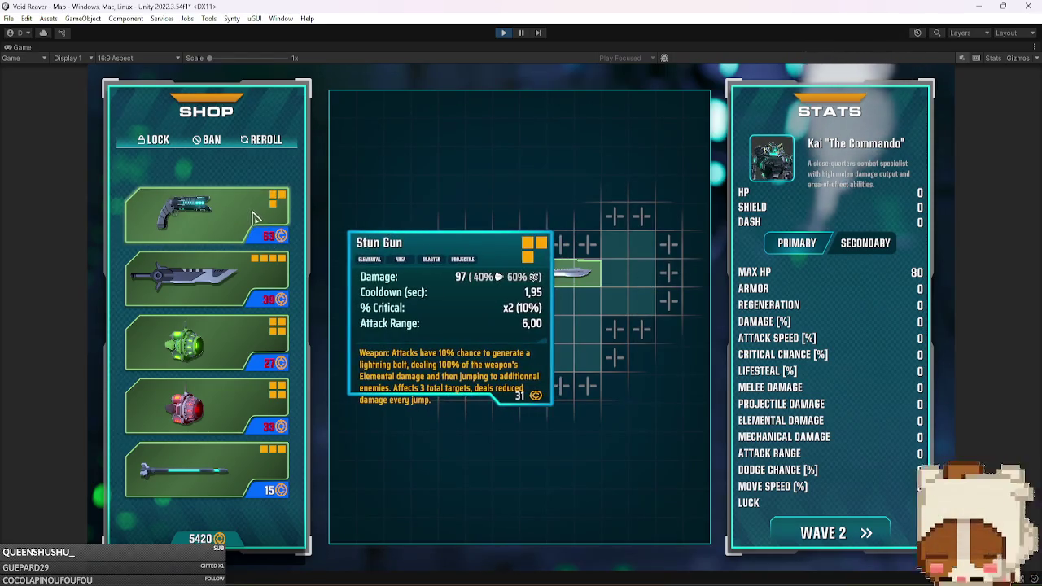
{"action": "mouse_move", "coordinate": [251, 285]}
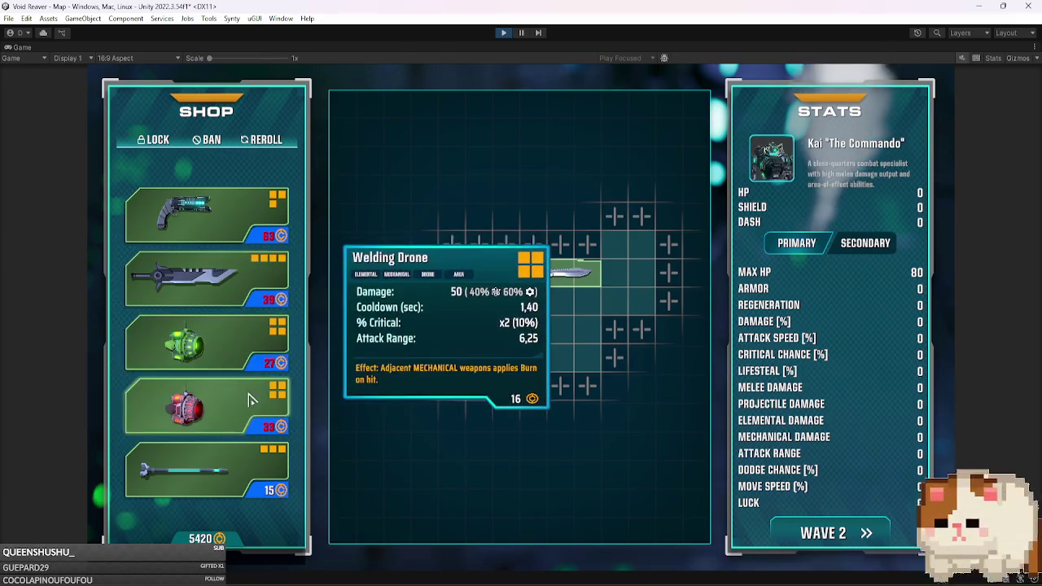
{"action": "mouse_move", "coordinate": [255, 465]}
{"action": "mouse_move", "coordinate": [237, 417]}
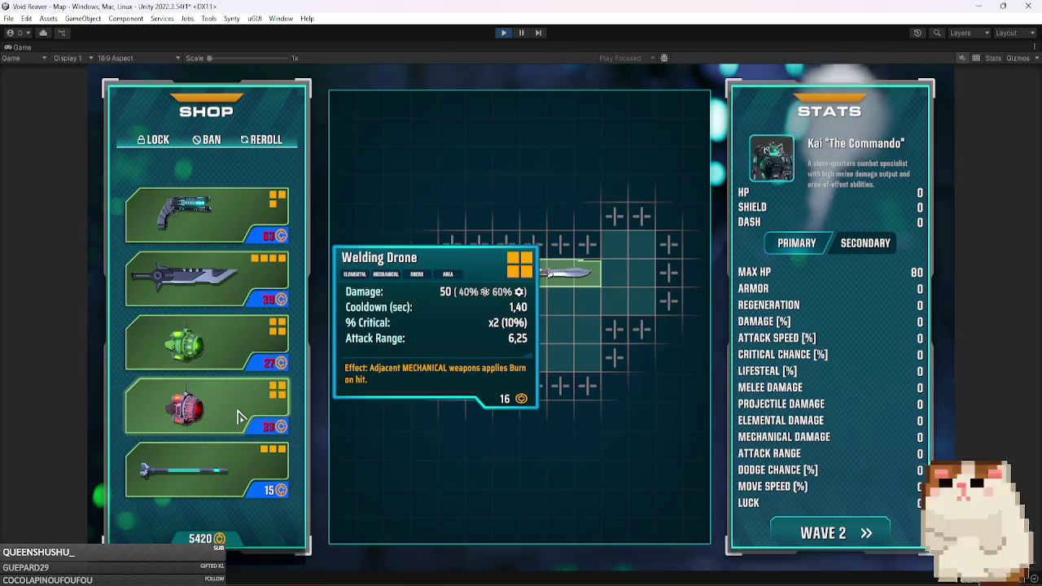
{"action": "mouse_move", "coordinate": [218, 363]}
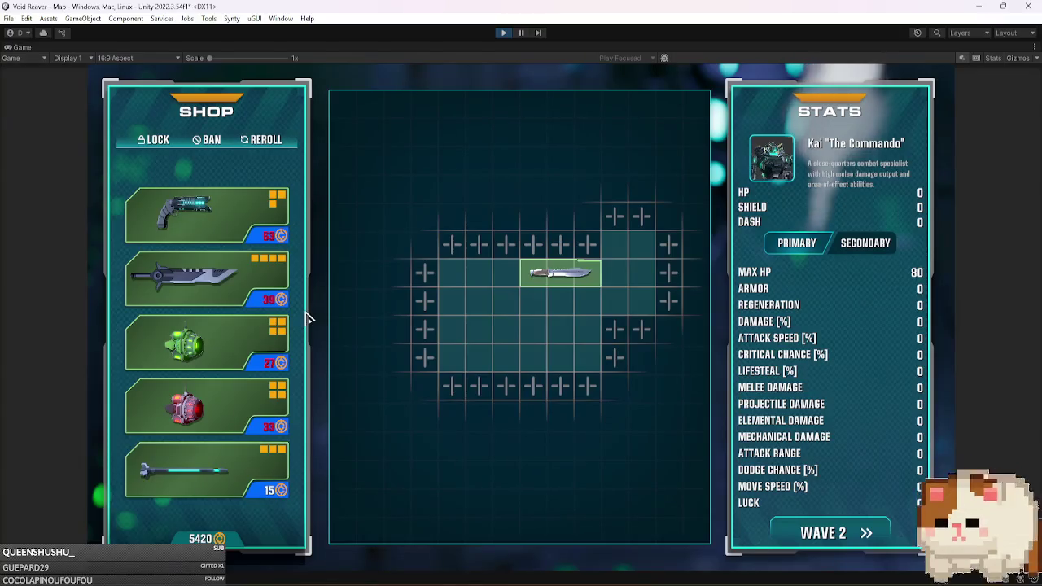
{"action": "mouse_move", "coordinate": [281, 297]}
{"action": "left_mouse_down"}
{"action": "mouse_move", "coordinate": [481, 302]}
{"action": "mouse_move", "coordinate": [558, 317]}
{"action": "mouse_move", "coordinate": [544, 322]}
{"action": "mouse_move", "coordinate": [517, 320]}
{"action": "mouse_move", "coordinate": [590, 293]}
{"action": "mouse_move", "coordinate": [576, 322]}
{"action": "left_mouse_up"}
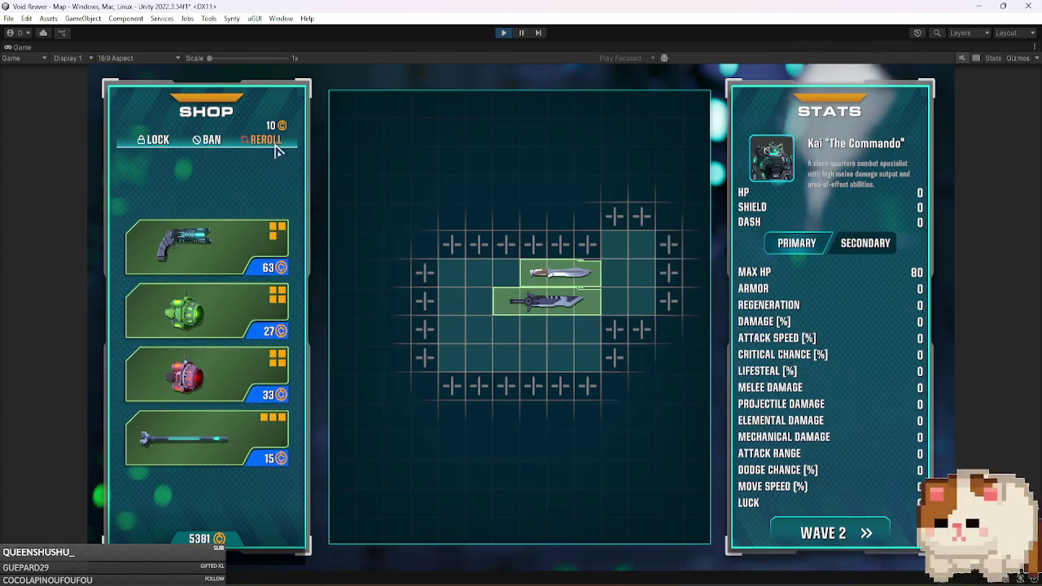
Reroll the shop and merge a bought Titan Cleaver into the grid's sword, leaving 5293 gold.
{"action": "left_click", "coordinate": [273, 141]}
{"action": "mouse_move", "coordinate": [214, 220]}
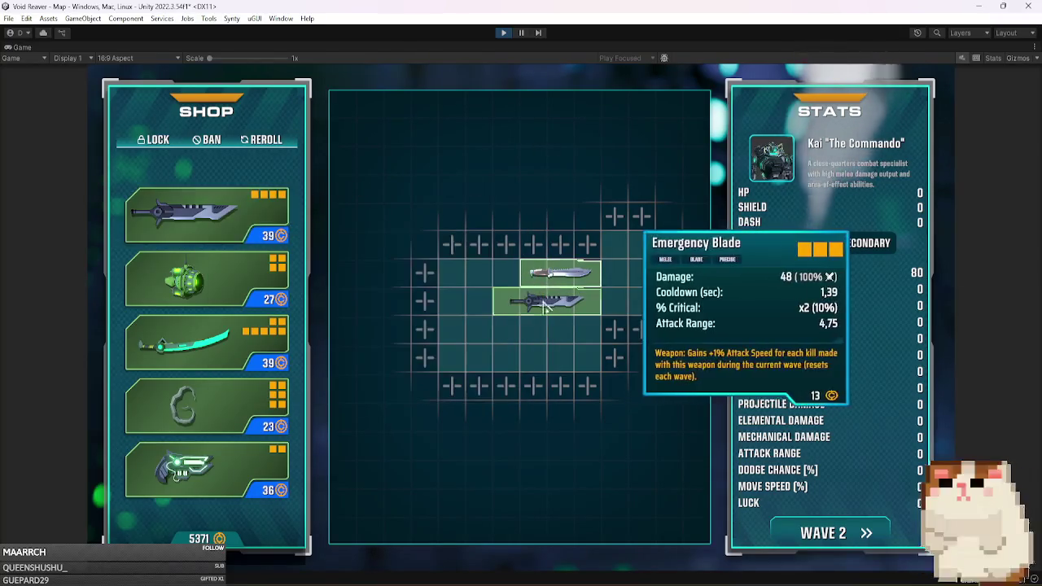
{"action": "mouse_move", "coordinate": [204, 216]}
{"action": "left_mouse_down"}
{"action": "mouse_move", "coordinate": [488, 198]}
{"action": "mouse_move", "coordinate": [413, 230]}
{"action": "mouse_move", "coordinate": [474, 362]}
{"action": "mouse_move", "coordinate": [586, 358]}
{"action": "mouse_move", "coordinate": [567, 361]}
{"action": "mouse_move", "coordinate": [561, 320]}
{"action": "left_mouse_up"}
{"action": "left_click", "coordinate": [563, 318]}
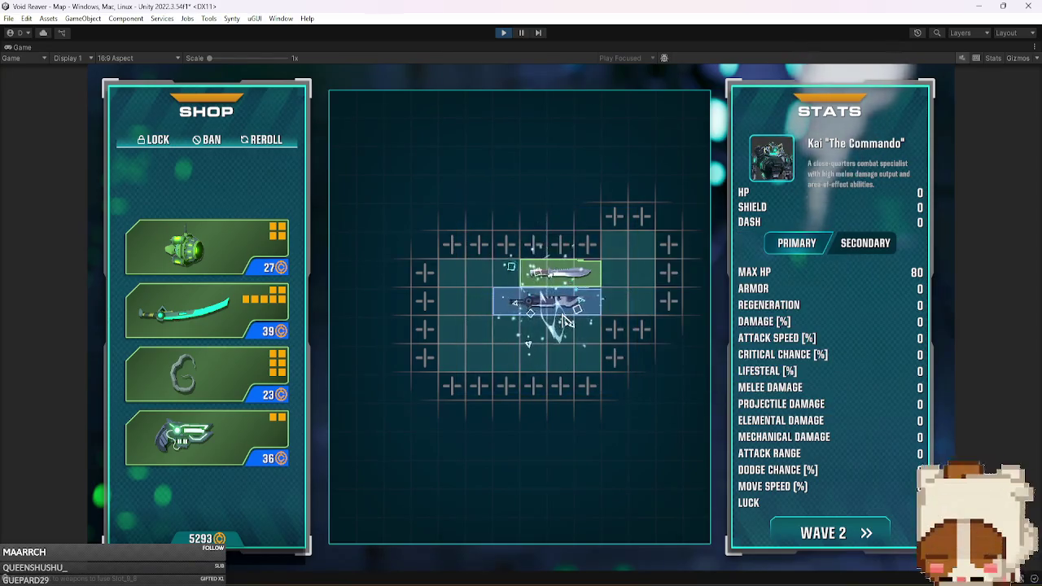
{"action": "mouse_move", "coordinate": [579, 317]}
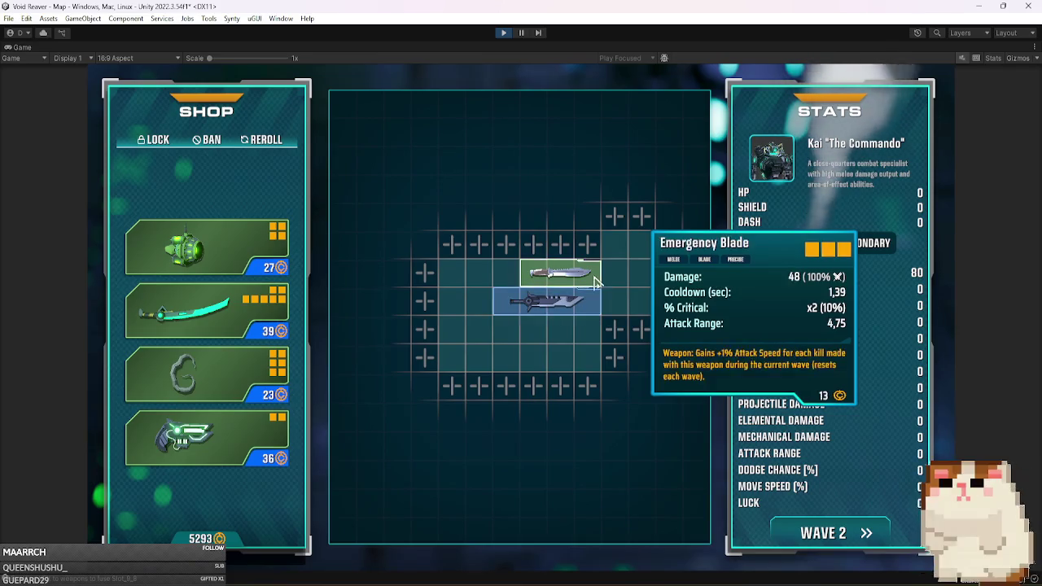
{"action": "mouse_move", "coordinate": [241, 322]}
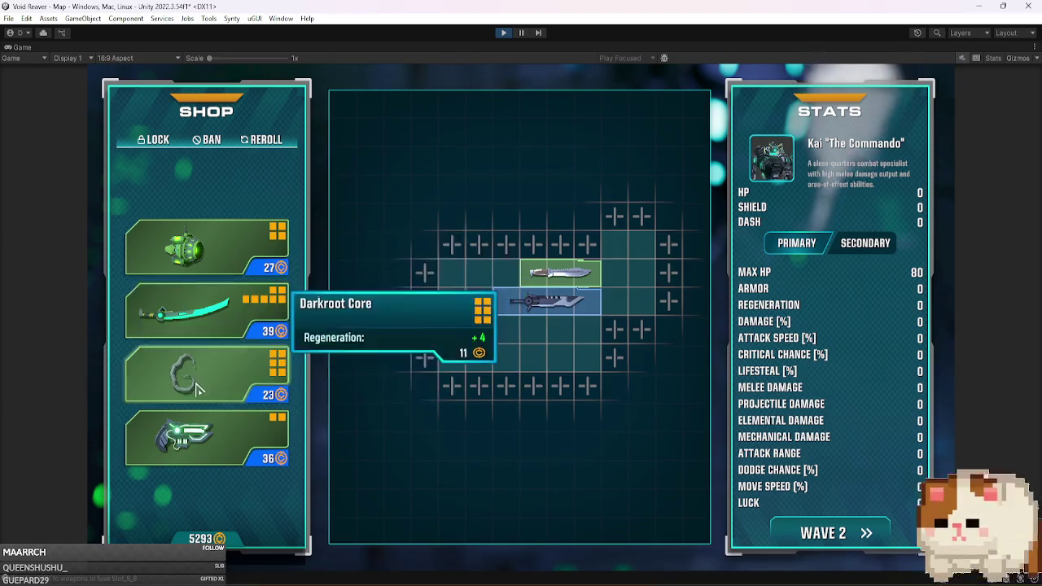
{"action": "mouse_move", "coordinate": [210, 431]}
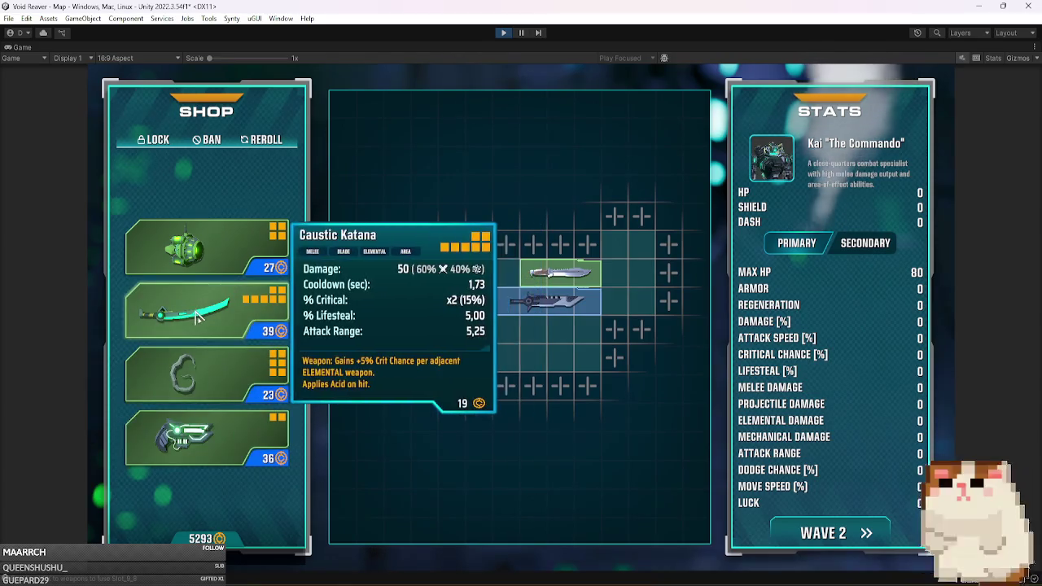
{"action": "left_click_drag", "start_coordinate": [240, 317], "coordinate": [558, 342]}
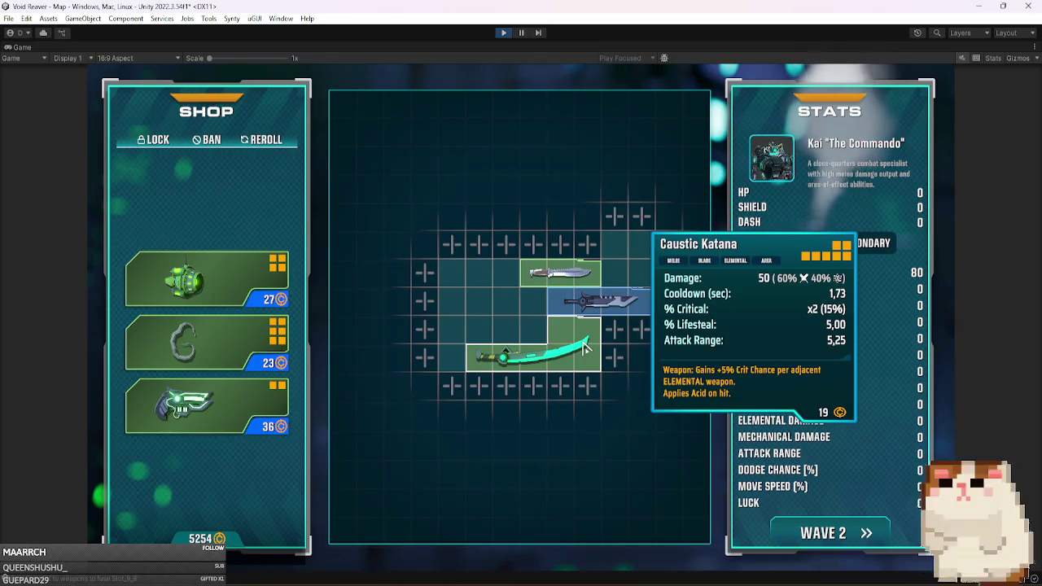
{"action": "left_click_drag", "start_coordinate": [236, 407], "coordinate": [502, 328]}
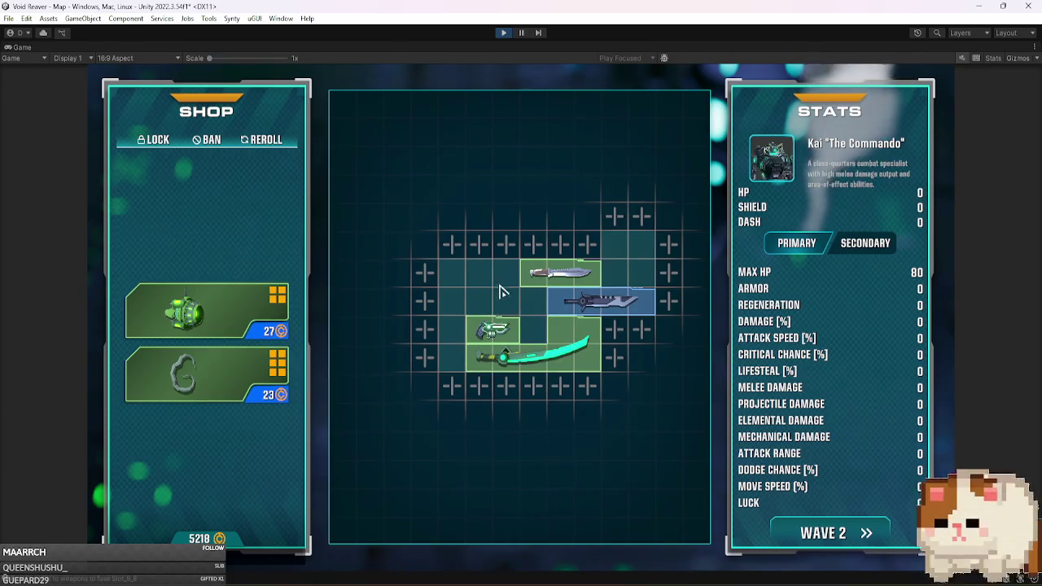
{"action": "left_click", "coordinate": [483, 254]}
{"action": "left_click", "coordinate": [457, 242]}
{"action": "left_click", "coordinate": [474, 222]}
{"action": "left_click", "coordinate": [456, 217]}
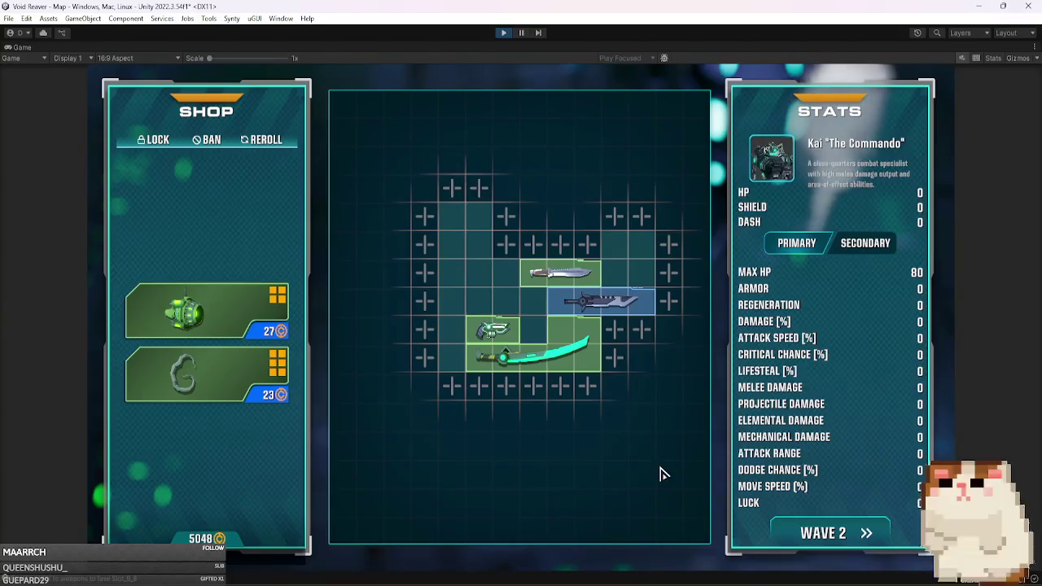
{"action": "mouse_move", "coordinate": [592, 354]}
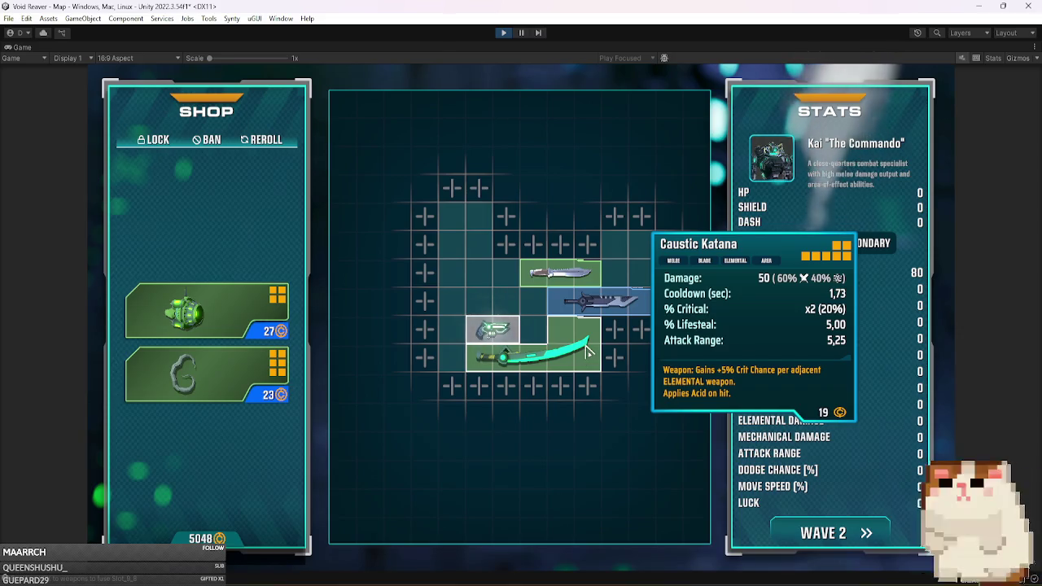
{"action": "mouse_move", "coordinate": [587, 350]}
{"action": "left_mouse_down"}
{"action": "mouse_move", "coordinate": [598, 559]}
{"action": "mouse_move", "coordinate": [565, 448]}
{"action": "mouse_move", "coordinate": [602, 387]}
{"action": "mouse_move", "coordinate": [633, 442]}
{"action": "left_mouse_up"}
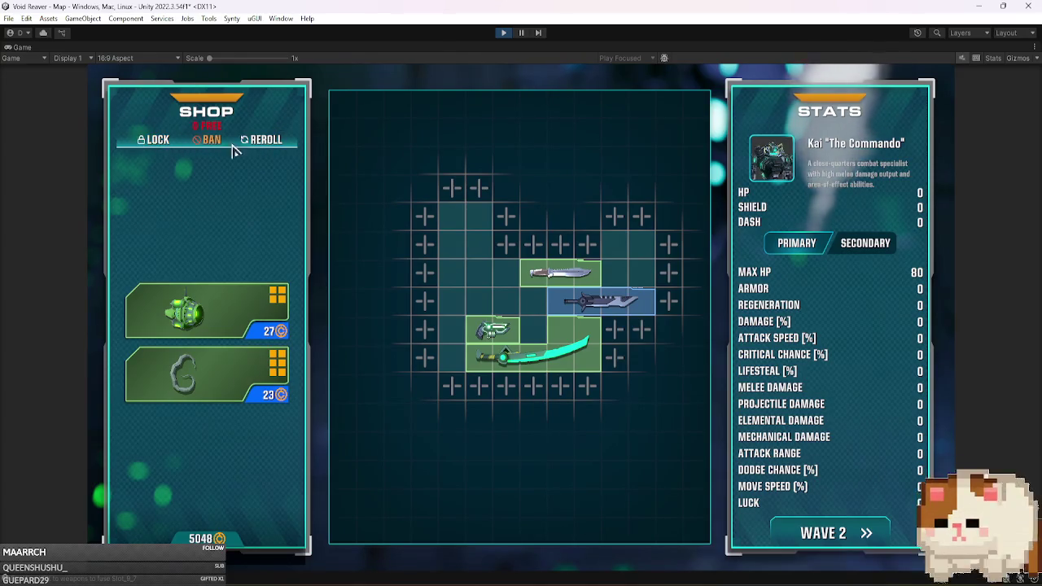
Reroll, buy the Darkroot Core into the grid for Regeneration 4, and reroll again.
{"action": "left_click", "coordinate": [278, 140]}
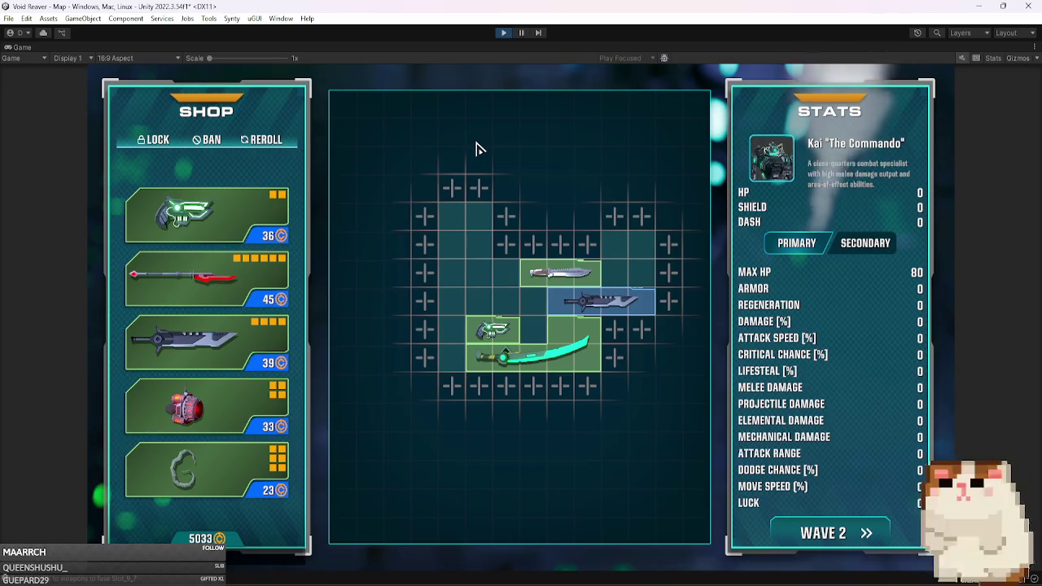
{"action": "mouse_move", "coordinate": [186, 470]}
{"action": "left_mouse_down"}
{"action": "mouse_move", "coordinate": [436, 264]}
{"action": "mouse_move", "coordinate": [488, 240]}
{"action": "left_mouse_up"}
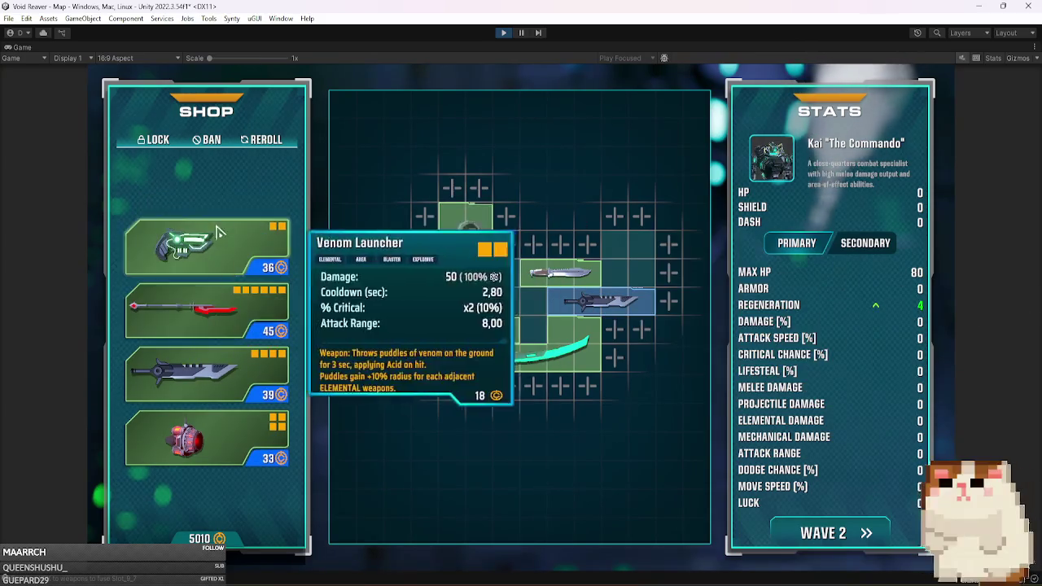
{"action": "left_click", "coordinate": [257, 149]}
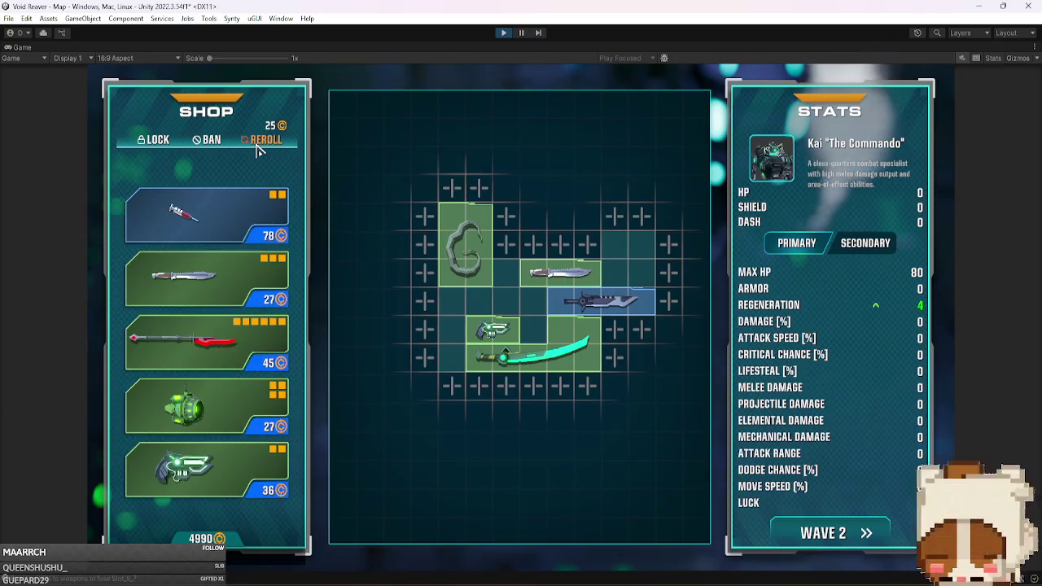
Reroll once more and play Wave 2 to reach the Wave 3 shop with 4985 coins.
{"action": "left_click", "coordinate": [257, 149]}
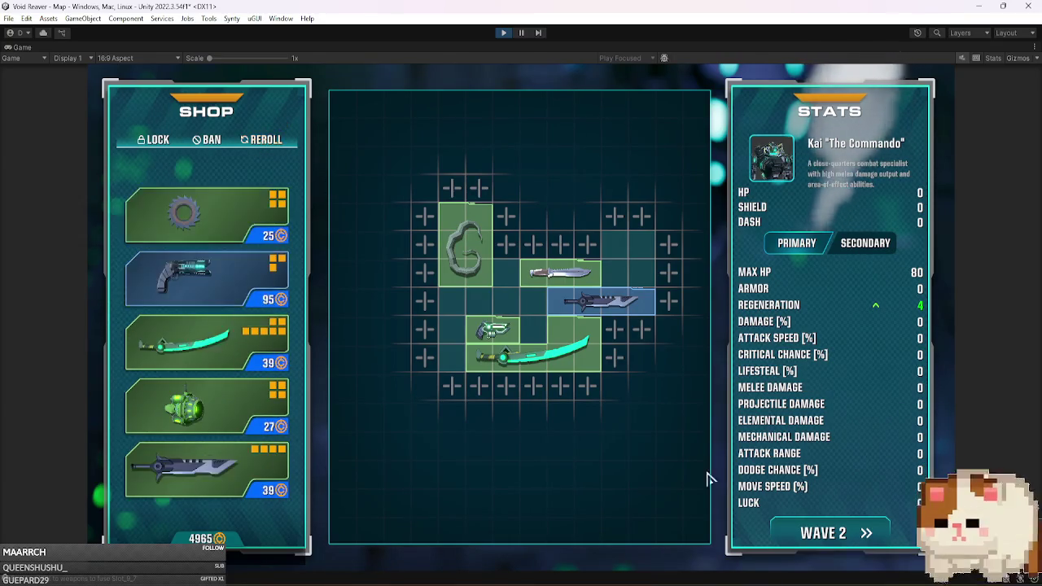
{"action": "left_click", "coordinate": [853, 543]}
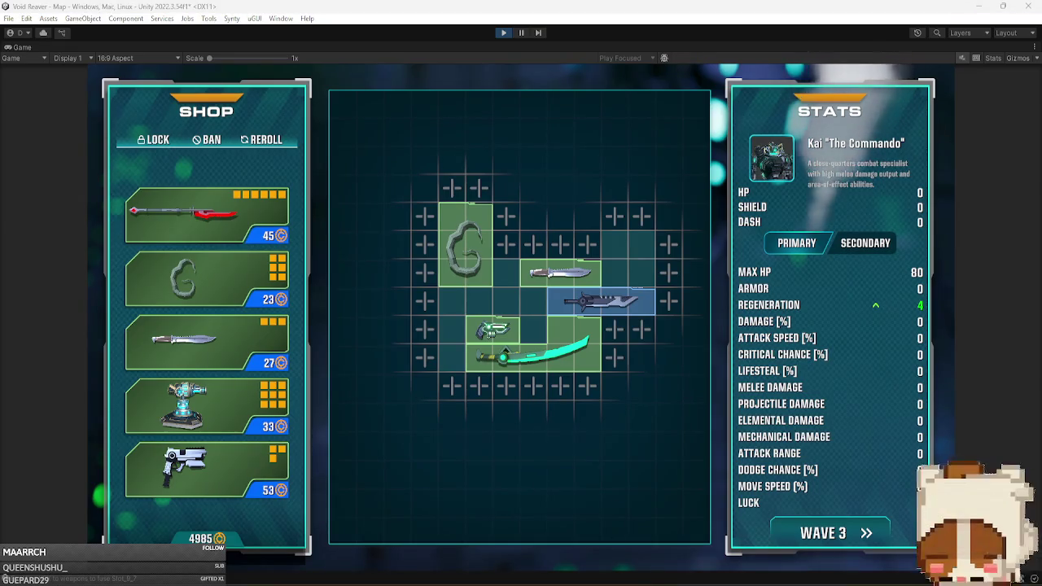
{"action": "key", "text": "super+shift+s"}
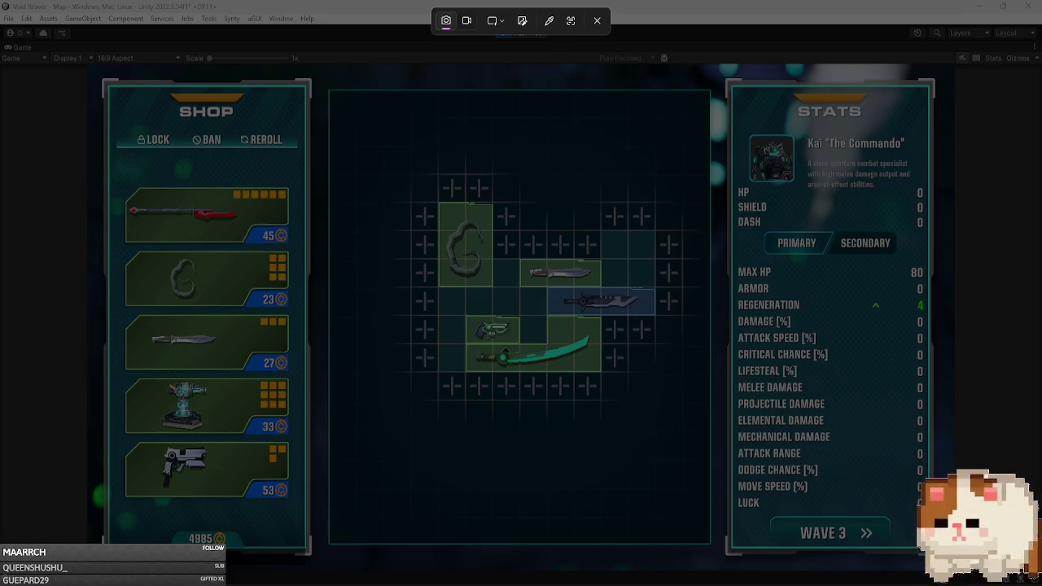
{"action": "key", "text": "Escape"}
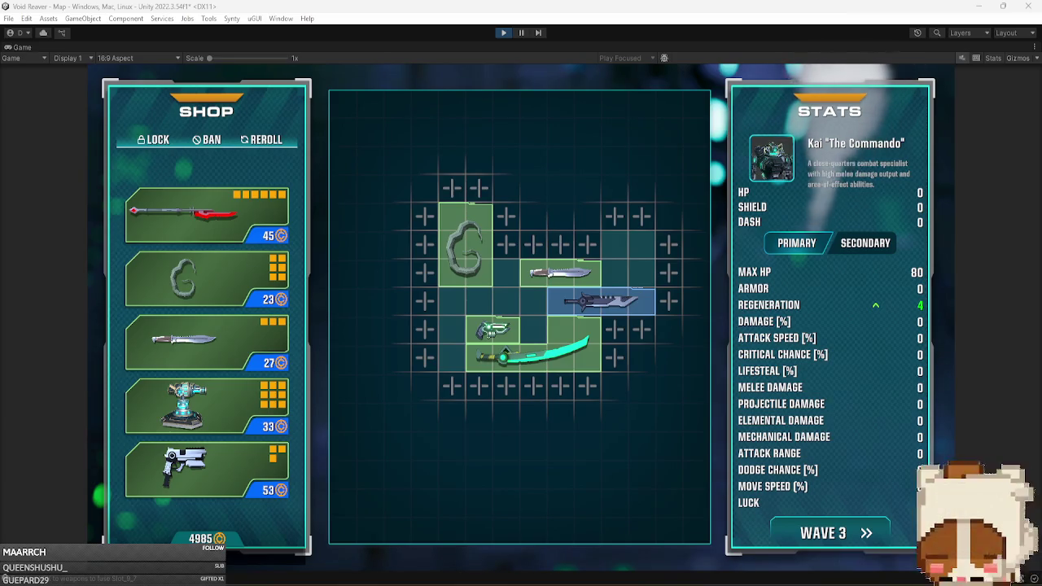
Exit play mode to restore the full Hierarchy, Project and Game layout.
{"action": "left_click", "coordinate": [503, 34]}
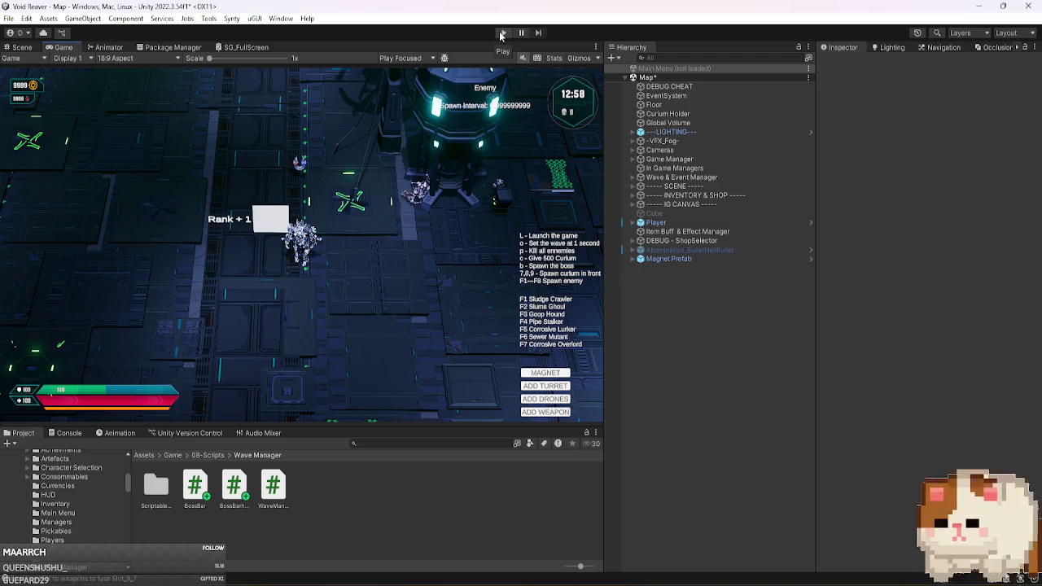
Save the Map scene with Ctrl+S, clearing its unsaved-changes mark.
{"action": "left_click", "coordinate": [958, 196]}
{"action": "key", "text": "ctrl+s"}
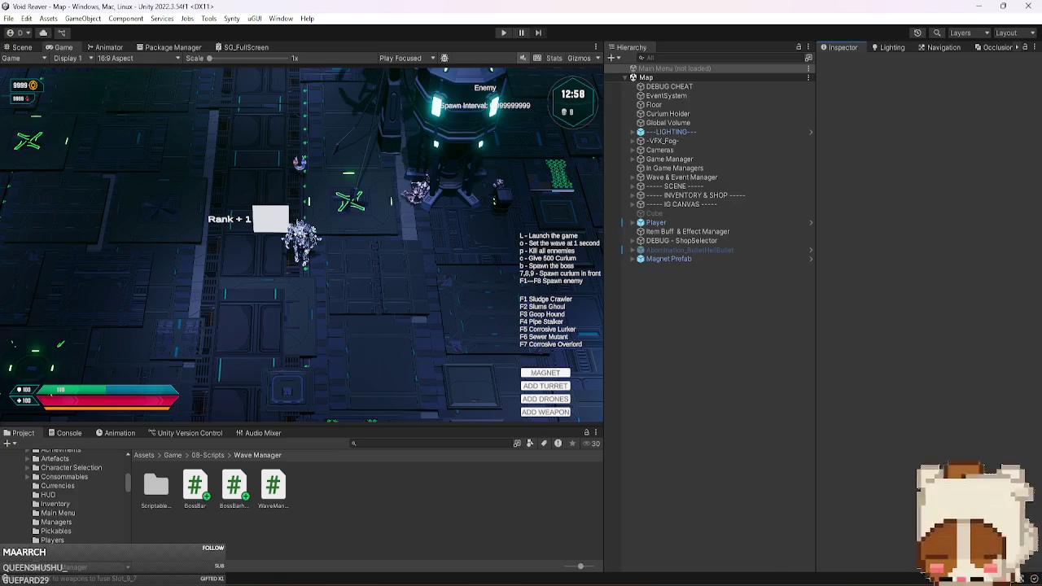
{"action": "left_click", "coordinate": [741, 541]}
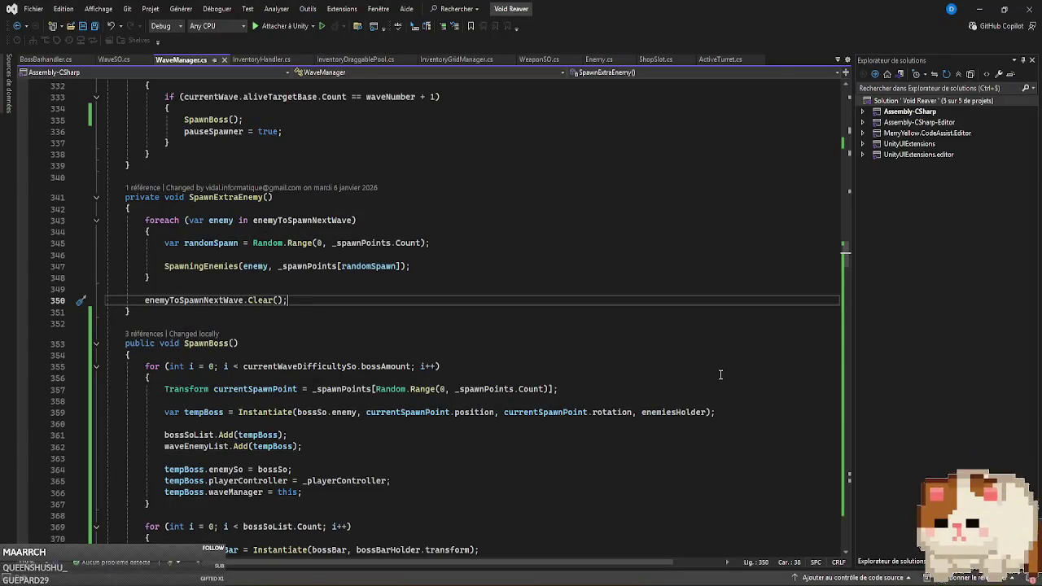
{"action": "scroll", "coordinate": [585, 358], "scroll_direction": "down", "scroll_amount": 19}
{"action": "scroll", "coordinate": [578, 362], "scroll_direction": "down", "scroll_amount": 20}
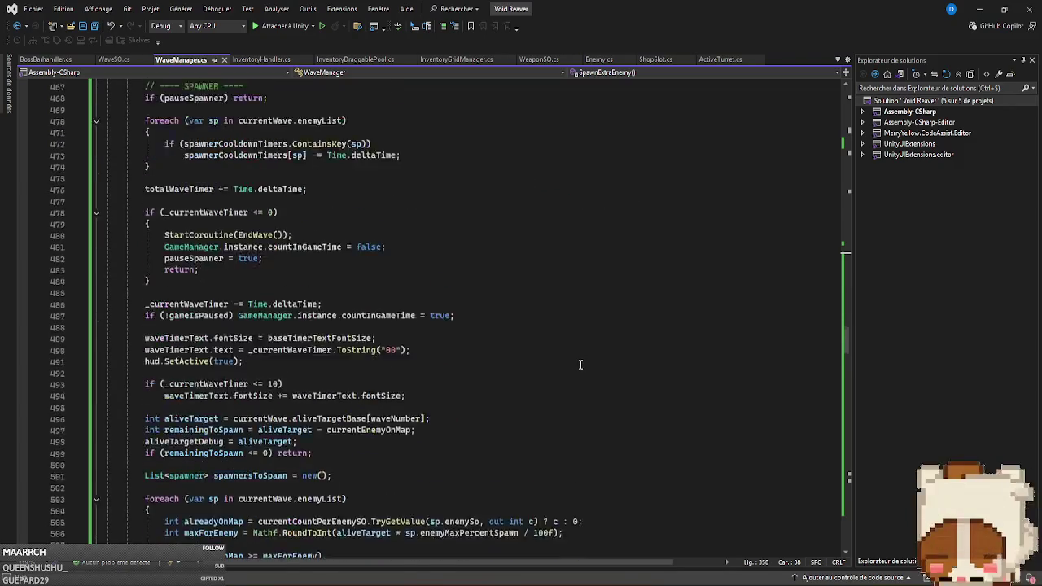
{"action": "scroll", "coordinate": [580, 364], "scroll_direction": "down", "scroll_amount": 5}
{"action": "scroll", "coordinate": [580, 363], "scroll_direction": "up", "scroll_amount": 6}
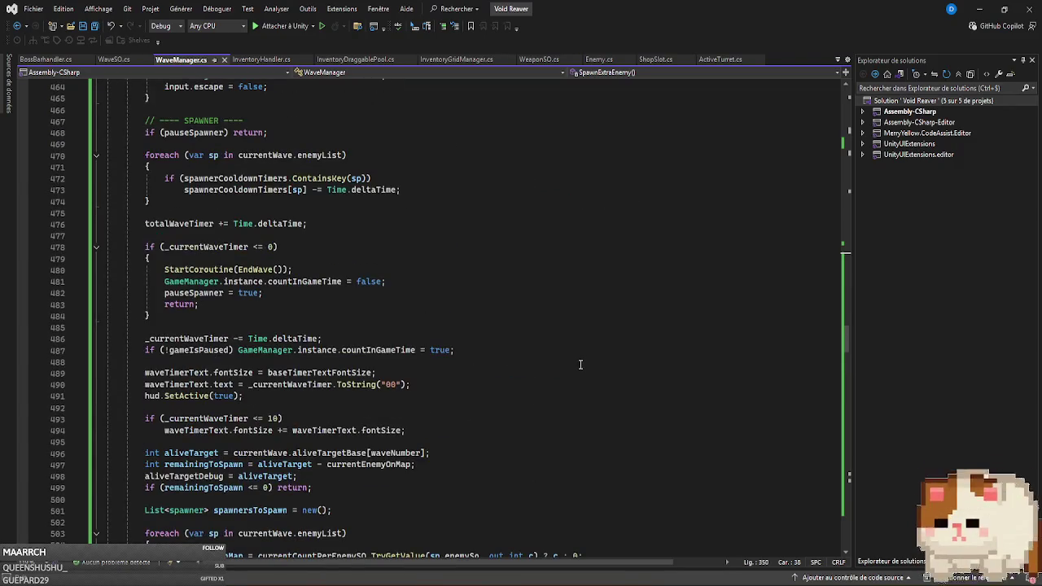
{"action": "scroll", "coordinate": [581, 364], "scroll_direction": "up", "scroll_amount": 16}
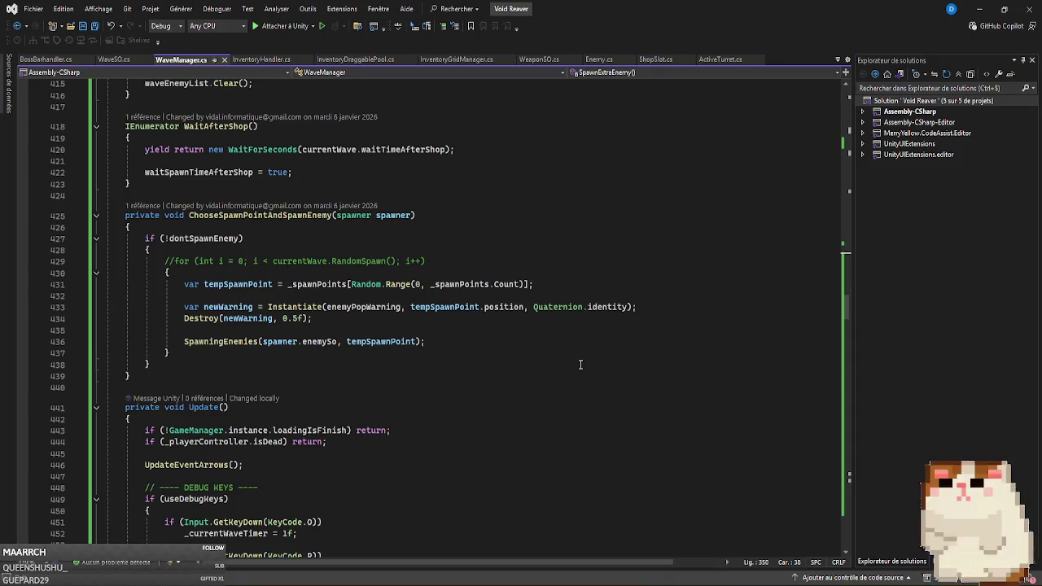
{"action": "key", "text": "alt+Tab"}
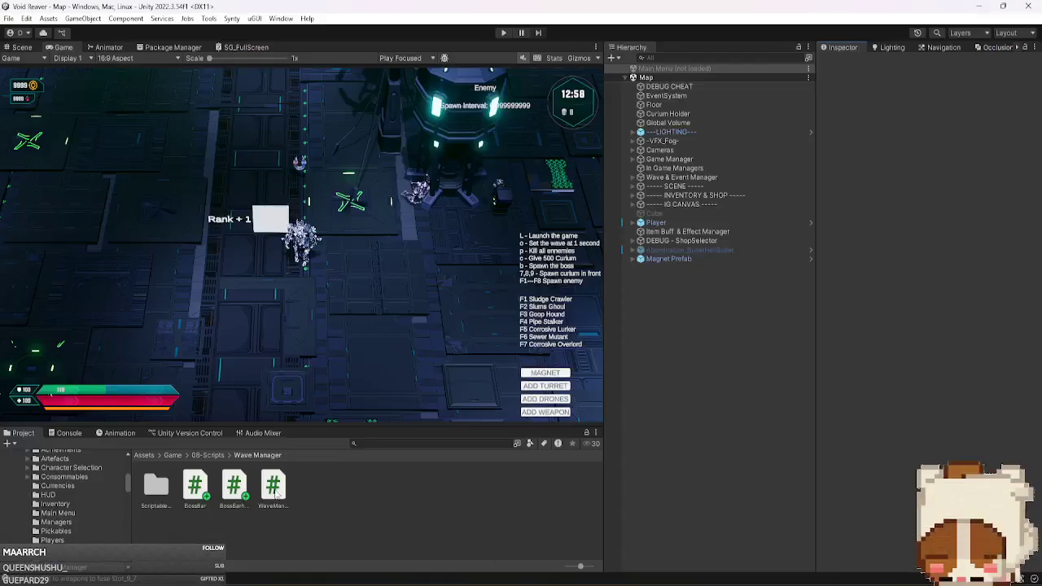
Inspect the Sewer Wave folder's 1 New Wave asset: Wave Time 20, seven enemies, 240 max.
{"action": "left_click_drag", "start_coordinate": [142, 424], "coordinate": [142, 374]}
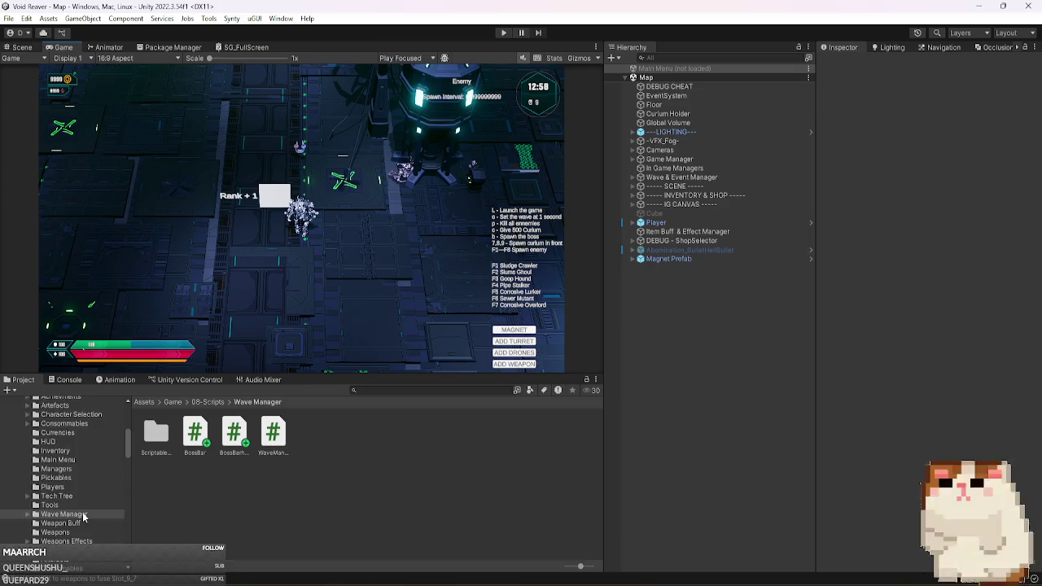
{"action": "scroll", "coordinate": [84, 516], "scroll_direction": "down", "scroll_amount": 4}
{"action": "left_click", "coordinate": [43, 483]}
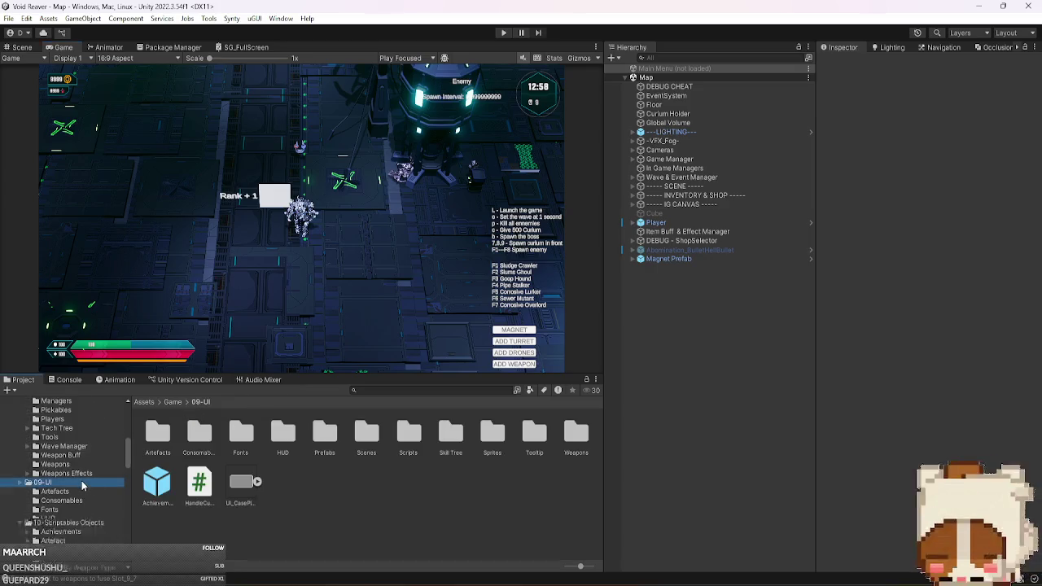
{"action": "scroll", "coordinate": [89, 498], "scroll_direction": "down", "scroll_amount": 3}
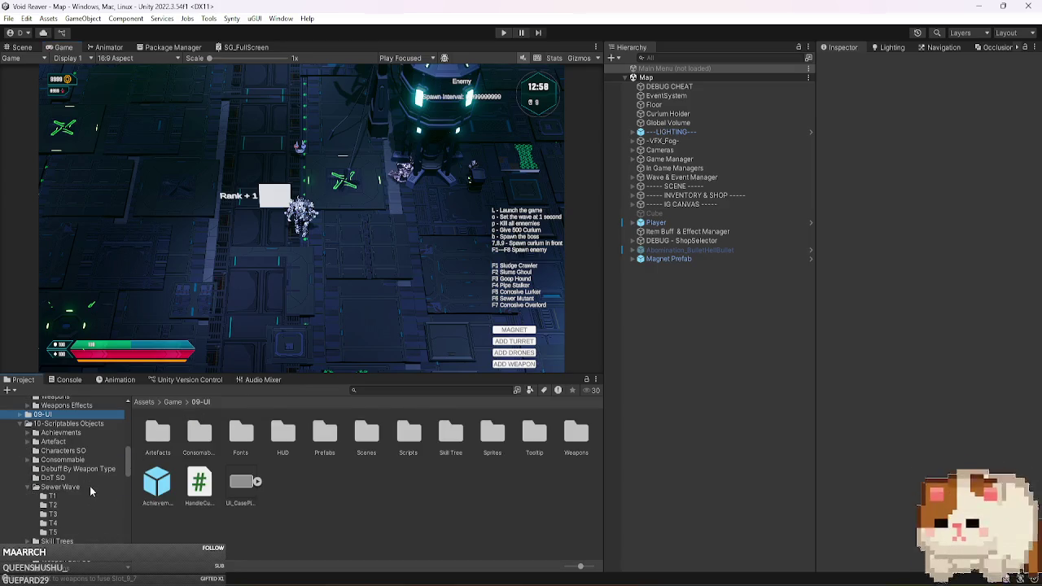
{"action": "left_click", "coordinate": [90, 488]}
{"action": "left_click", "coordinate": [354, 444]}
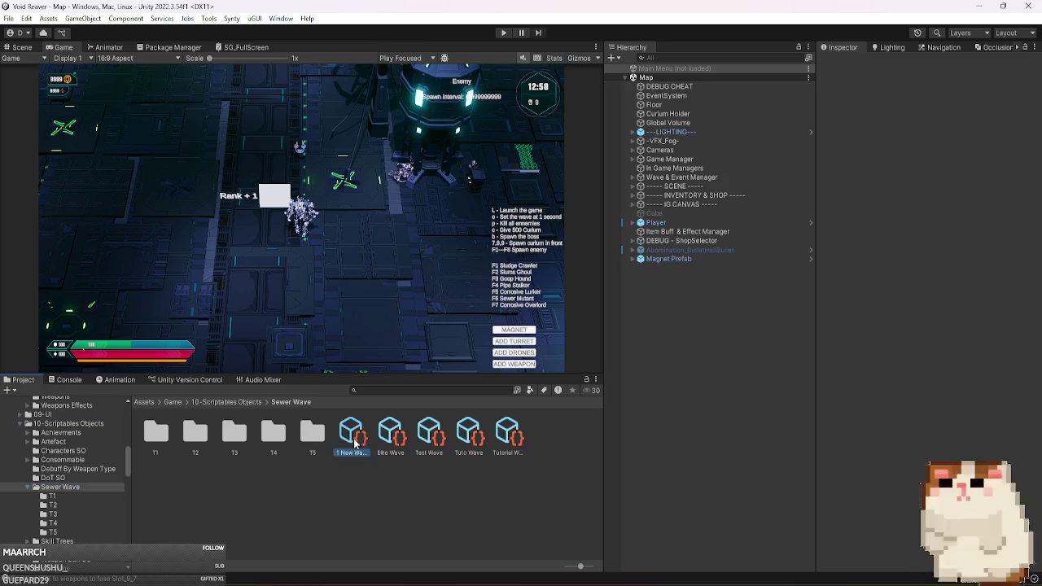
{"action": "scroll", "coordinate": [830, 419], "scroll_direction": "down", "scroll_amount": 2}
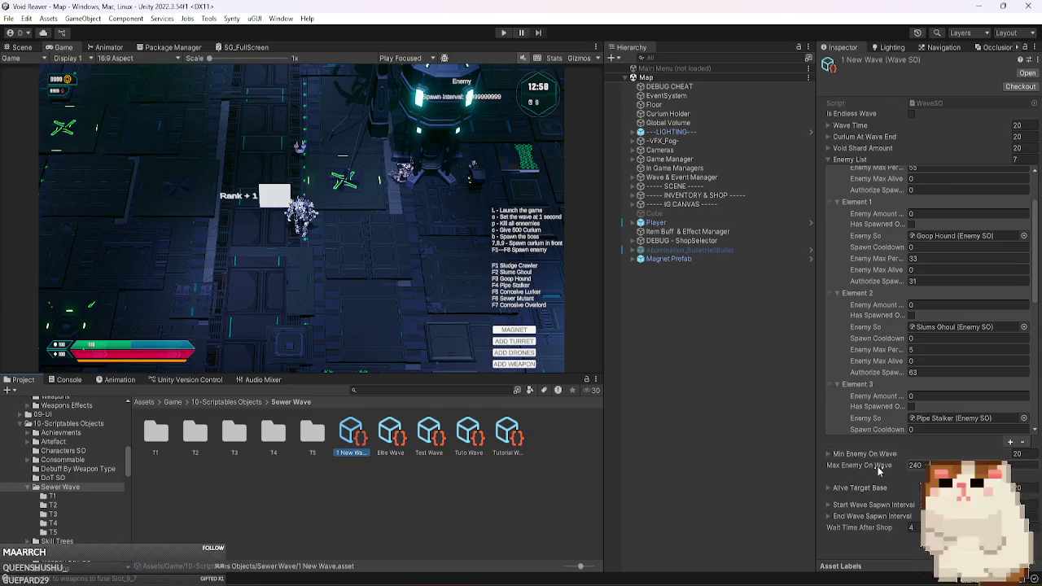
{"action": "left_click_drag", "start_coordinate": [326, 375], "coordinate": [326, 389]}
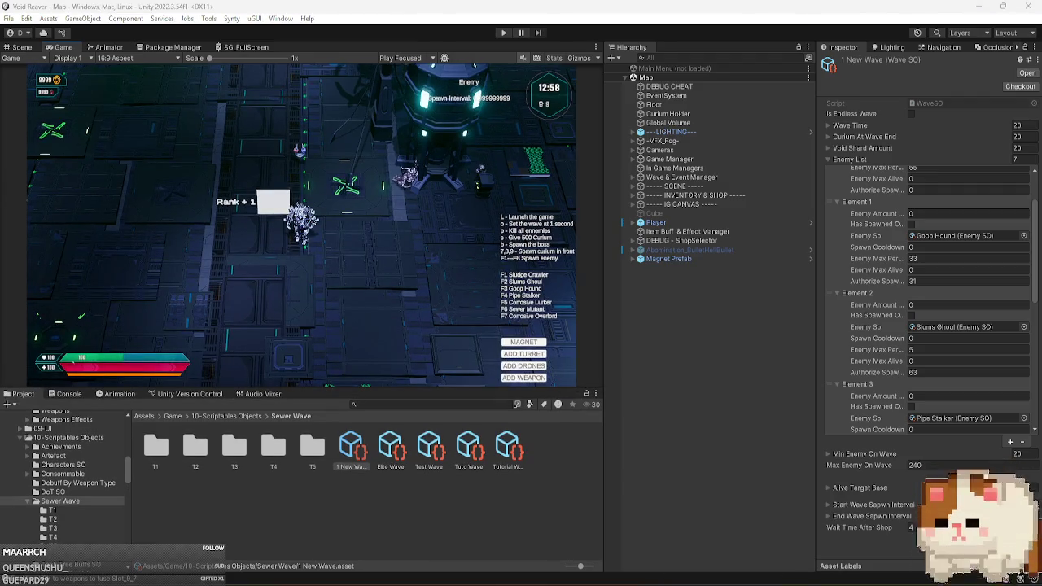
{"action": "key", "text": "alt+Tab"}
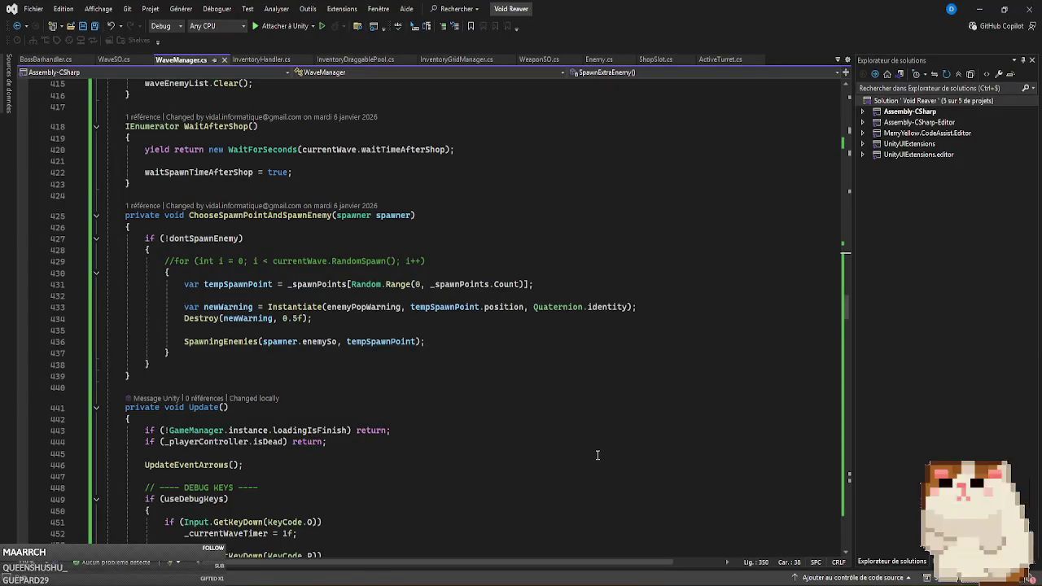
Scroll through WaveManager.cs's spawning code, then switch back to the Unity editor.
{"action": "scroll", "coordinate": [610, 464], "scroll_direction": "down", "scroll_amount": 6}
{"action": "scroll", "coordinate": [611, 462], "scroll_direction": "down", "scroll_amount": 5}
{"action": "scroll", "coordinate": [623, 464], "scroll_direction": "up", "scroll_amount": 17}
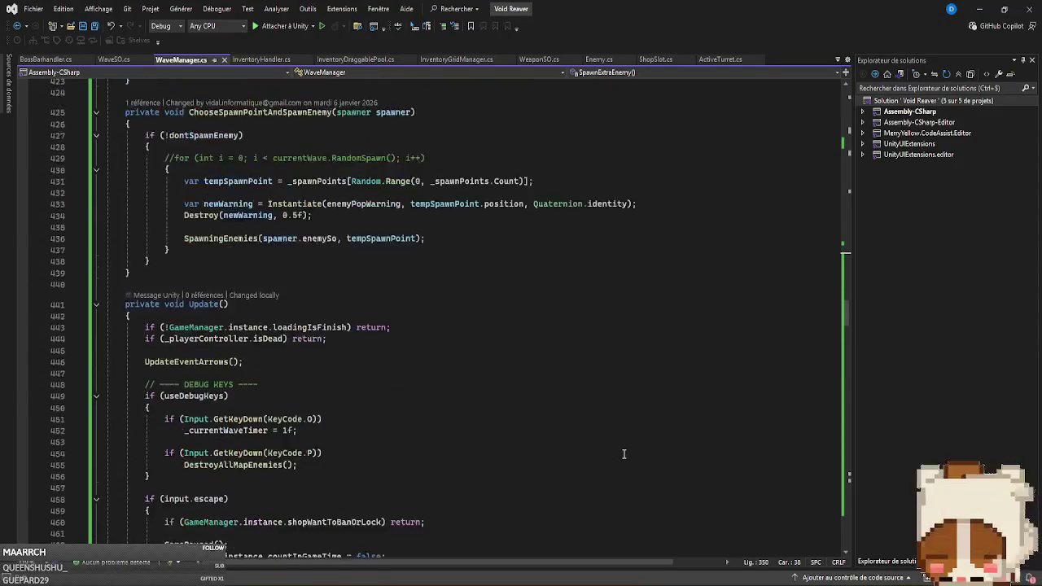
{"action": "scroll", "coordinate": [624, 453], "scroll_direction": "up", "scroll_amount": 15}
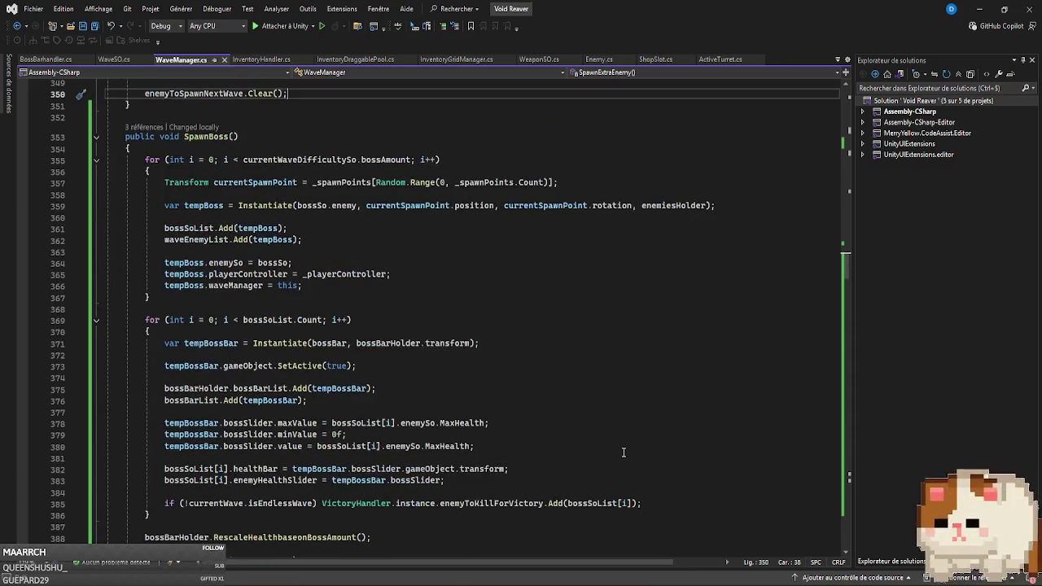
{"action": "scroll", "coordinate": [624, 452], "scroll_direction": "up", "scroll_amount": 6}
{"action": "scroll", "coordinate": [623, 451], "scroll_direction": "up", "scroll_amount": 5}
{"action": "scroll", "coordinate": [624, 451], "scroll_direction": "up", "scroll_amount": 4}
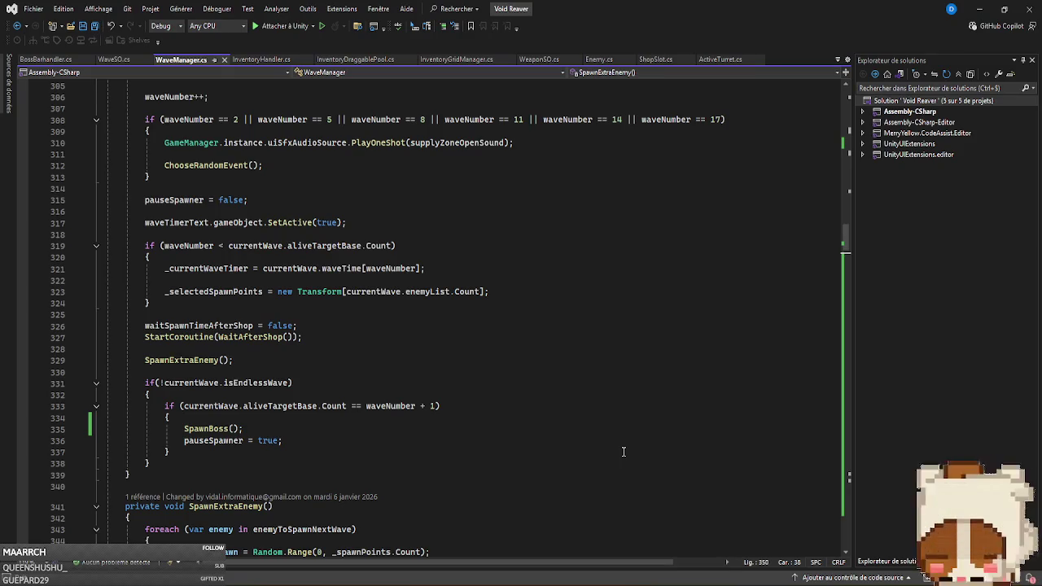
{"action": "scroll", "coordinate": [623, 452], "scroll_direction": "up", "scroll_amount": 4}
{"action": "scroll", "coordinate": [624, 451], "scroll_direction": "up", "scroll_amount": 7}
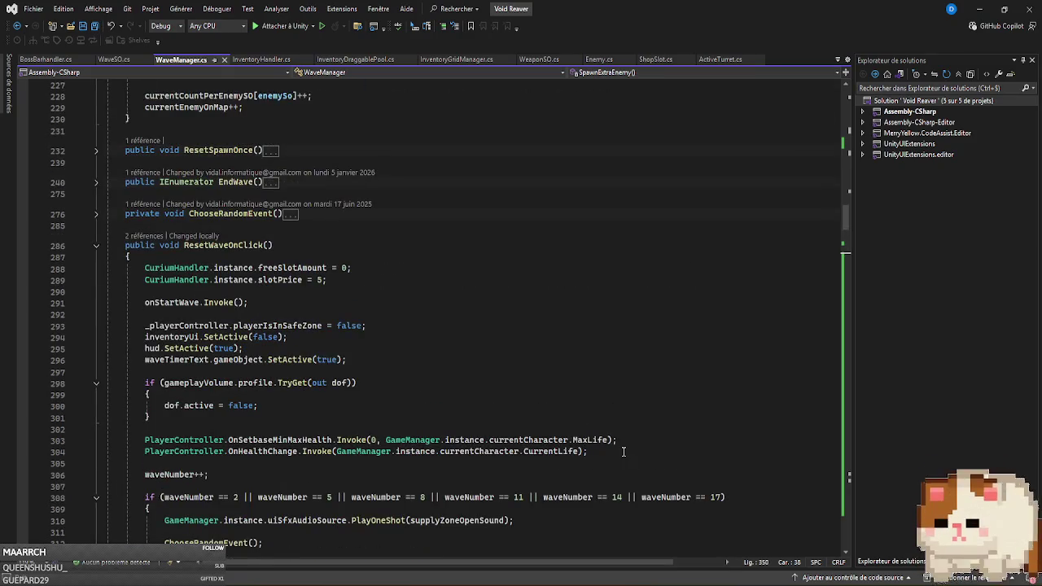
{"action": "scroll", "coordinate": [623, 452], "scroll_direction": "down", "scroll_amount": 15}
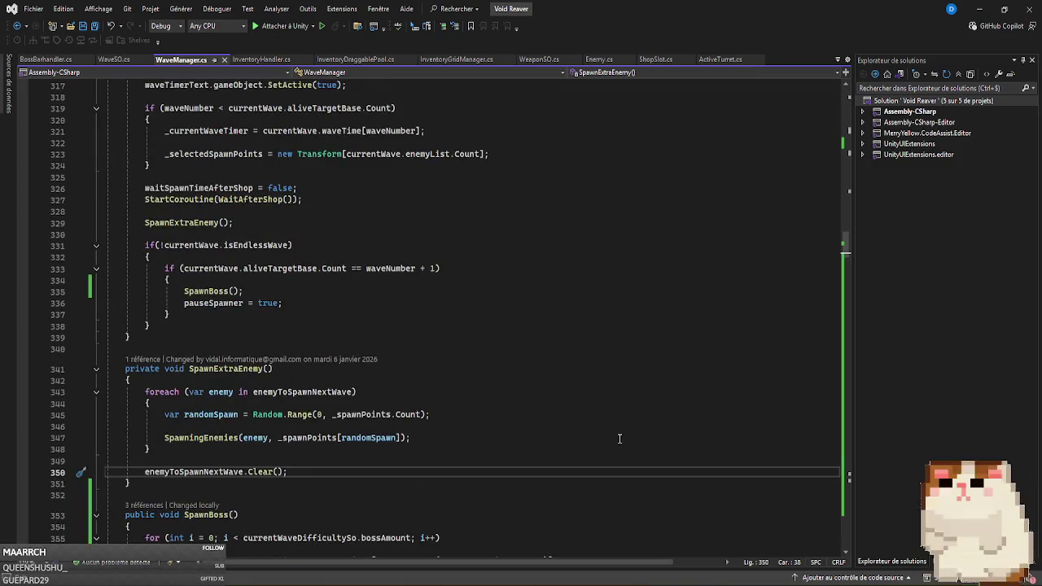
{"action": "key", "text": "alt+Tab"}
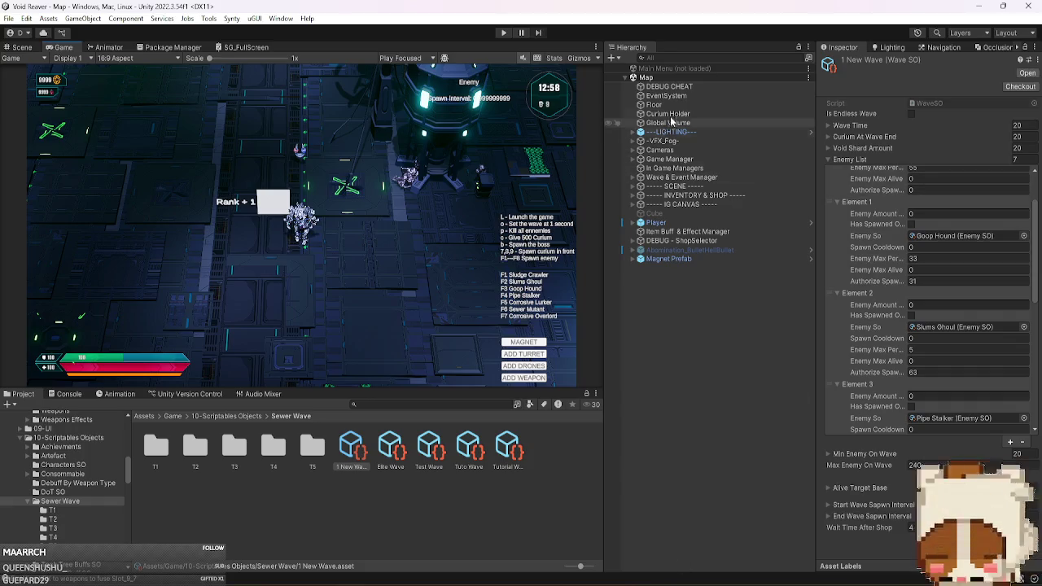
Expand IG CANVAS, enable the Inventory Canvas to show the shop, and expand its children.
{"action": "double_click", "coordinate": [700, 204]}
{"action": "left_click", "coordinate": [712, 240]}
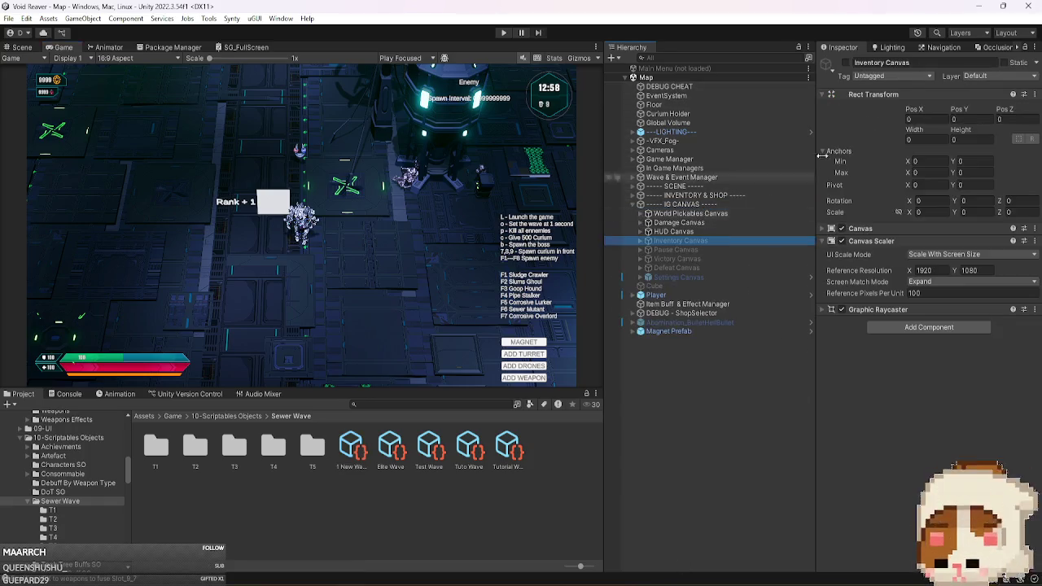
{"action": "left_click", "coordinate": [847, 62]}
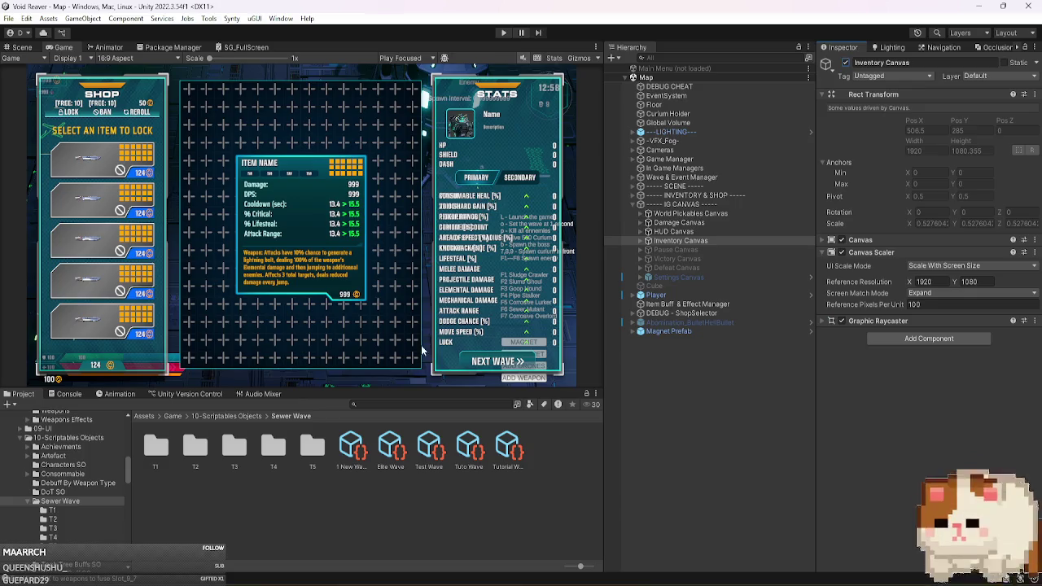
{"action": "left_click", "coordinate": [683, 241]}
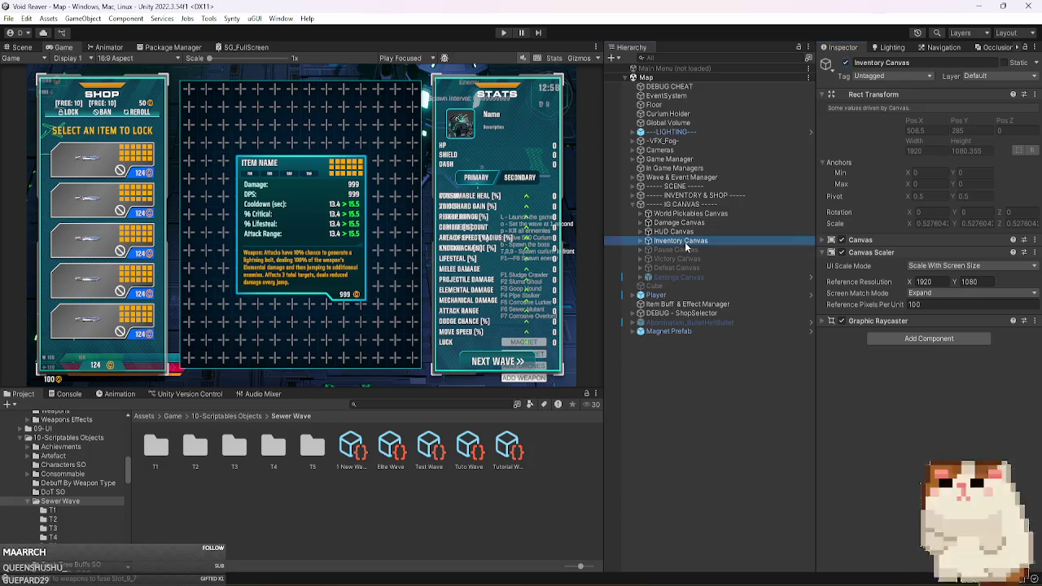
{"action": "key", "text": "Right"}
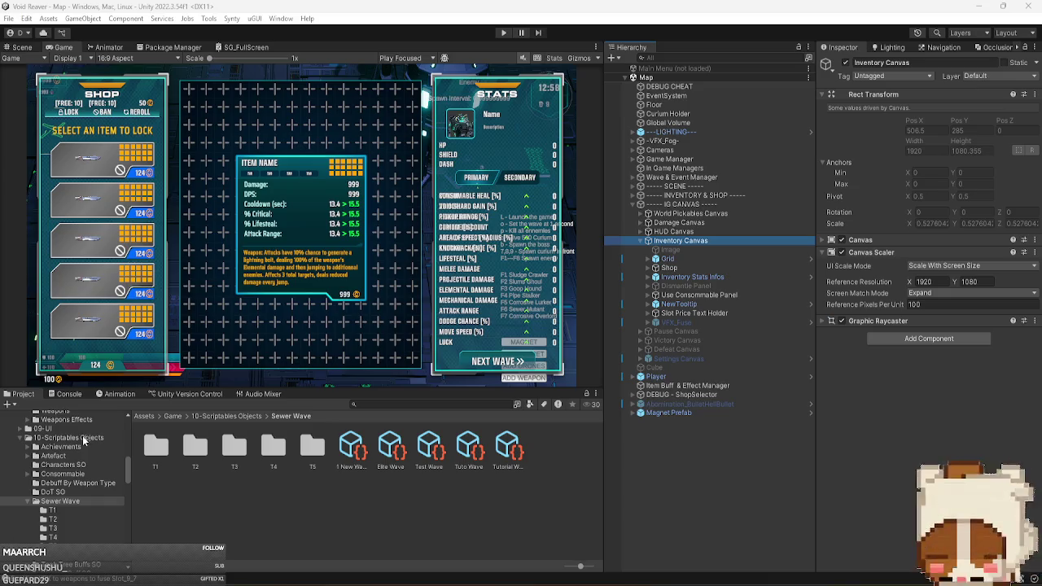
Open the Artefact folder in the Project window and browse its contents.
{"action": "double_click", "coordinate": [86, 456]}
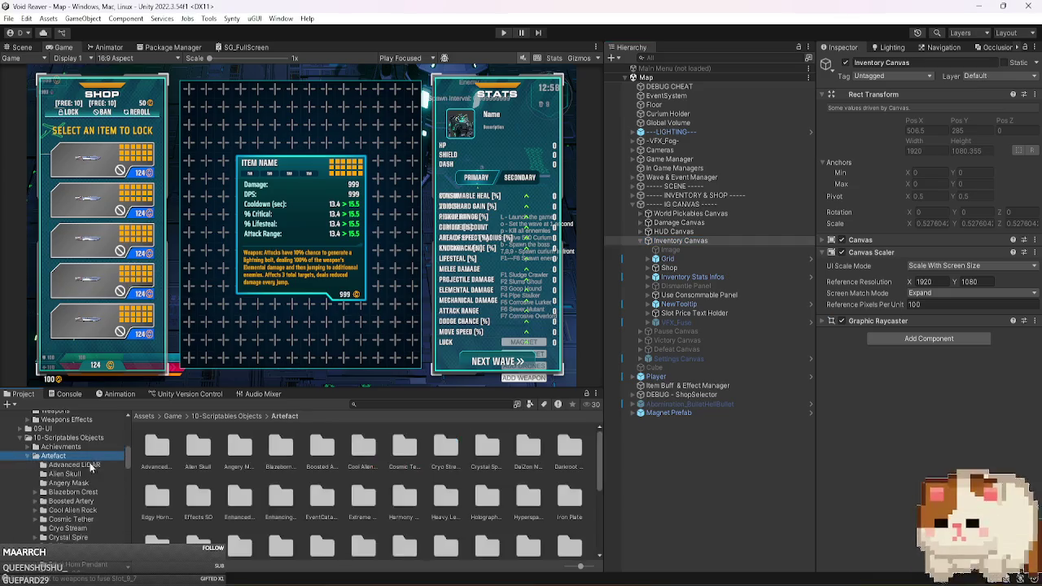
{"action": "scroll", "coordinate": [91, 484], "scroll_direction": "down", "scroll_amount": 2}
{"action": "scroll", "coordinate": [91, 495], "scroll_direction": "down", "scroll_amount": 2}
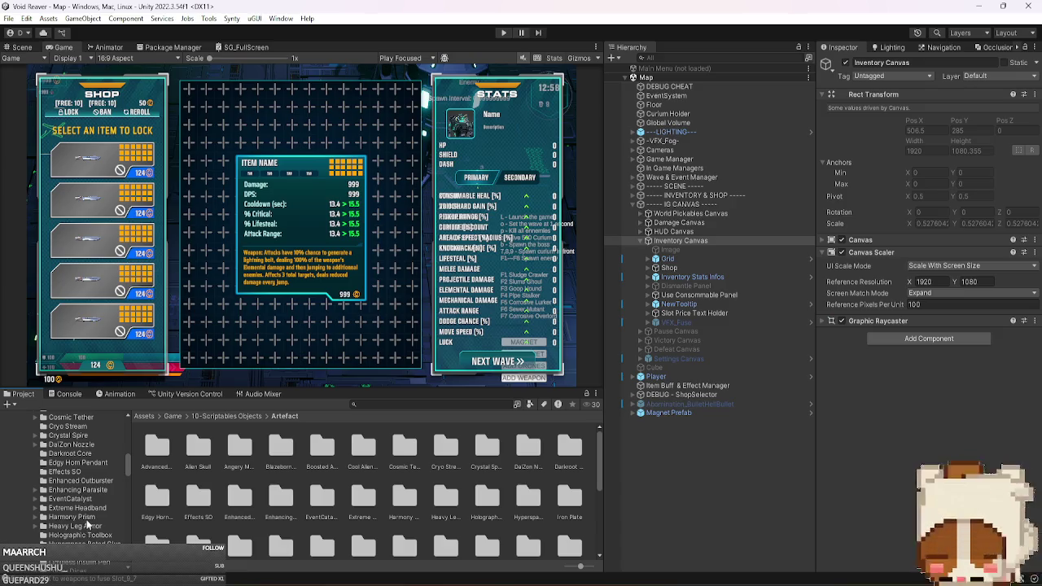
{"action": "scroll", "coordinate": [88, 524], "scroll_direction": "down", "scroll_amount": 2}
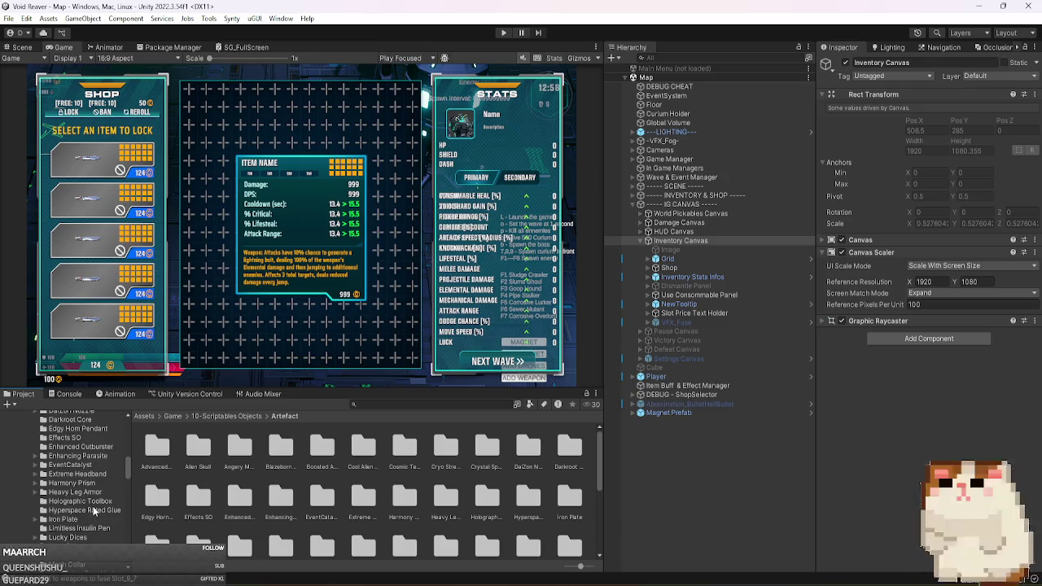
{"action": "scroll", "coordinate": [94, 510], "scroll_direction": "up", "scroll_amount": 4}
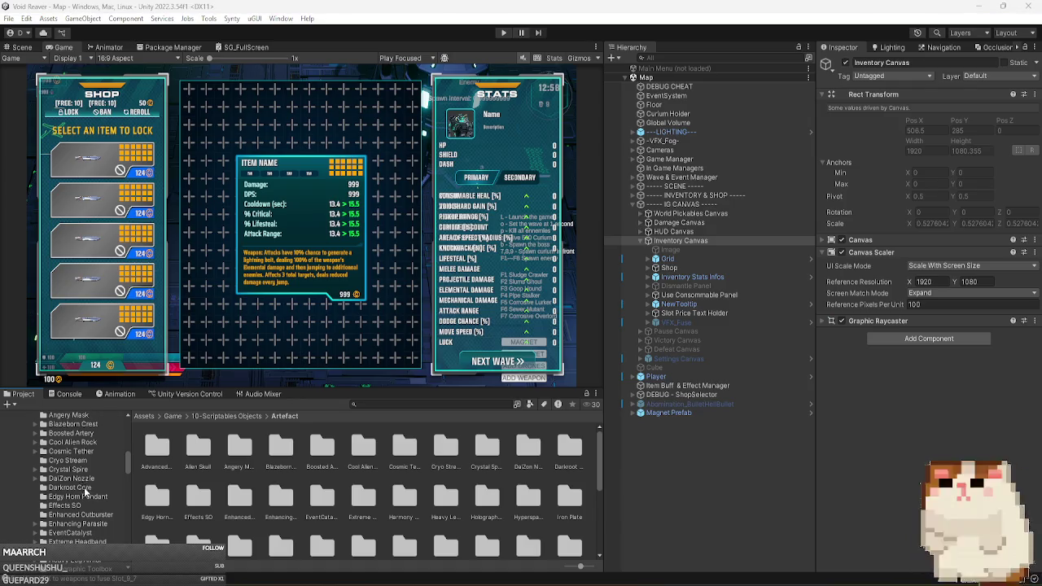
Look inside Harmony Prism, return to Artefact, and expand the INVENTORY & SHOP group.
{"action": "left_click", "coordinate": [72, 550]}
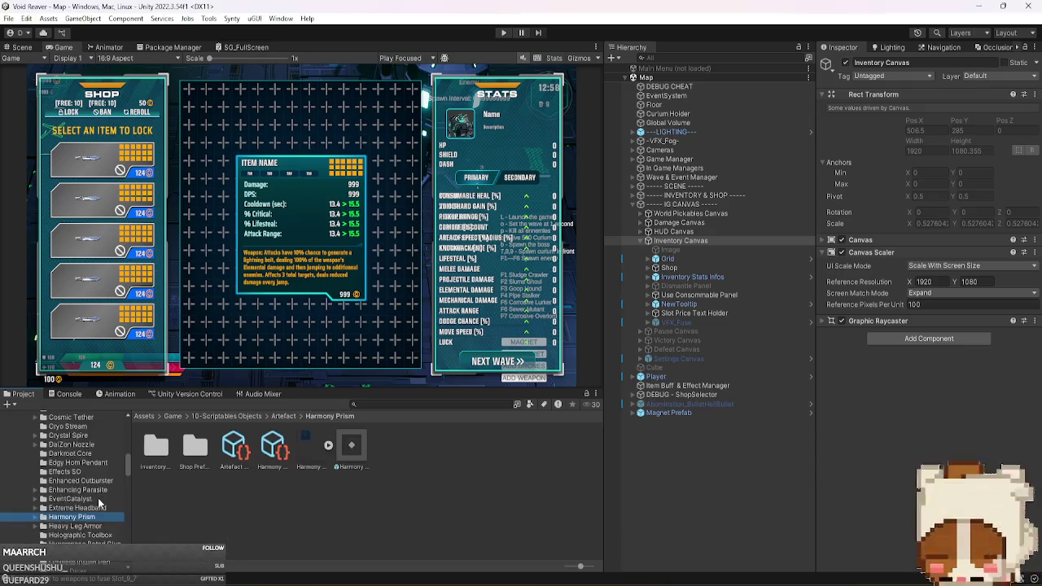
{"action": "scroll", "coordinate": [99, 498], "scroll_direction": "up", "scroll_amount": 5}
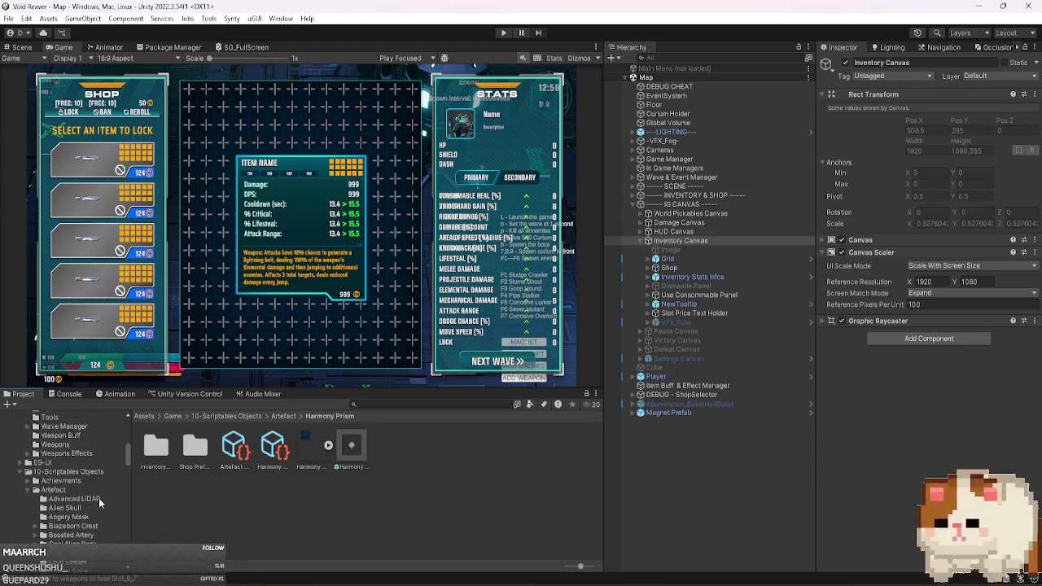
{"action": "left_click", "coordinate": [97, 490]}
{"action": "scroll", "coordinate": [96, 495], "scroll_direction": "down", "scroll_amount": 5}
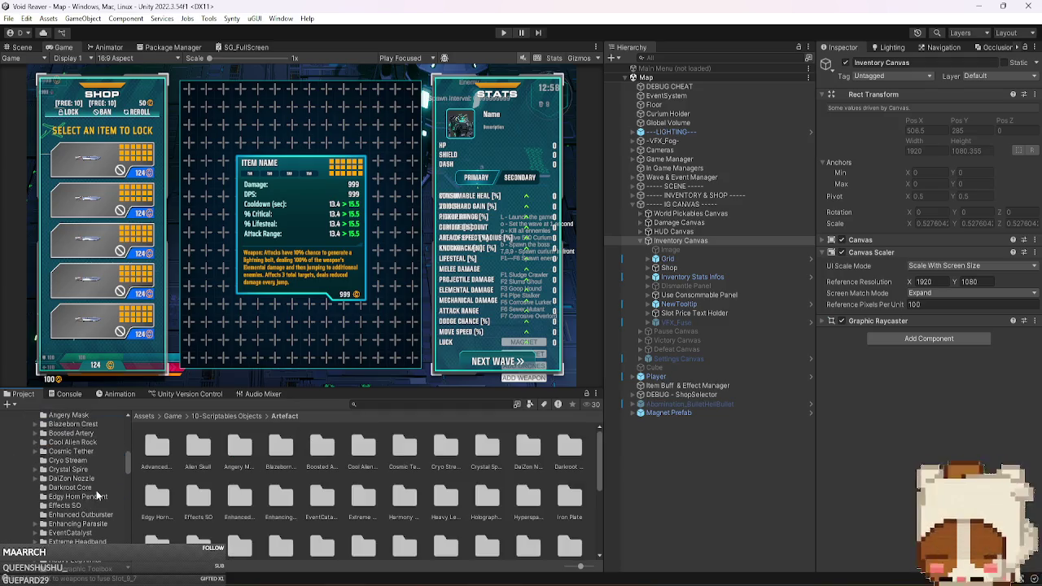
{"action": "scroll", "coordinate": [96, 494], "scroll_direction": "down", "scroll_amount": 4}
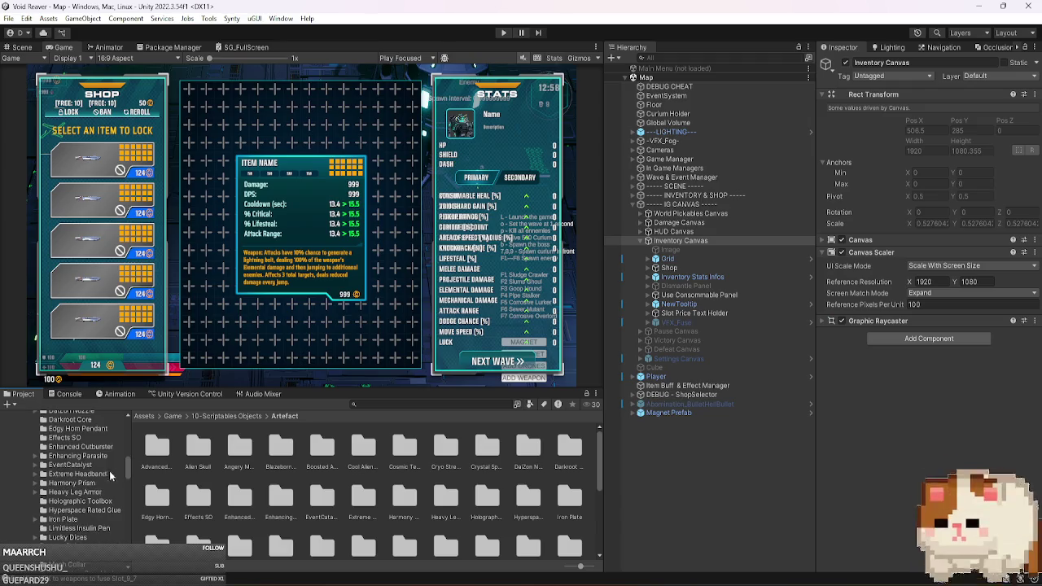
{"action": "scroll", "coordinate": [105, 459], "scroll_direction": "down", "scroll_amount": 12}
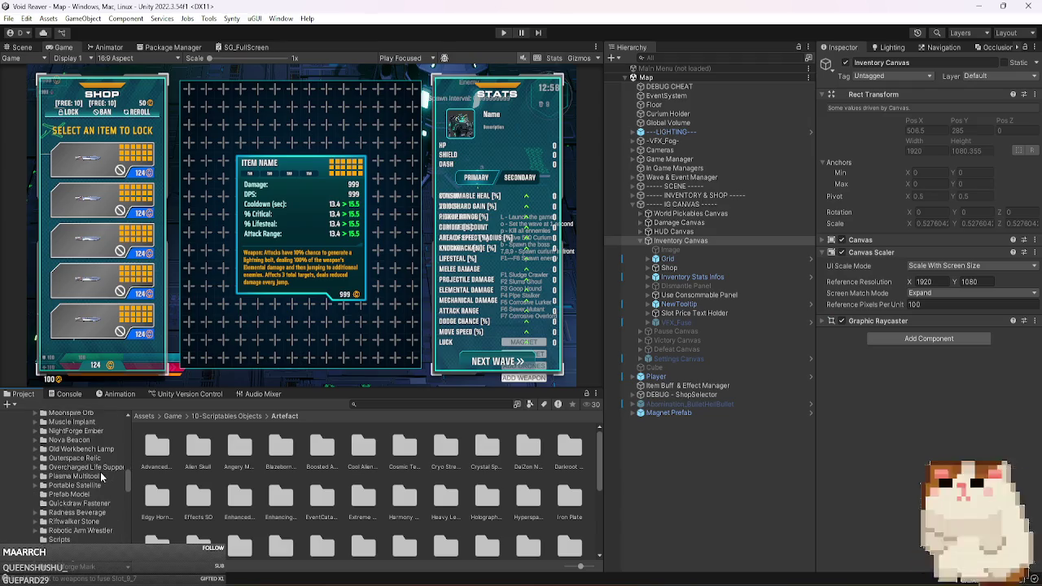
{"action": "scroll", "coordinate": [104, 533], "scroll_direction": "up", "scroll_amount": 2}
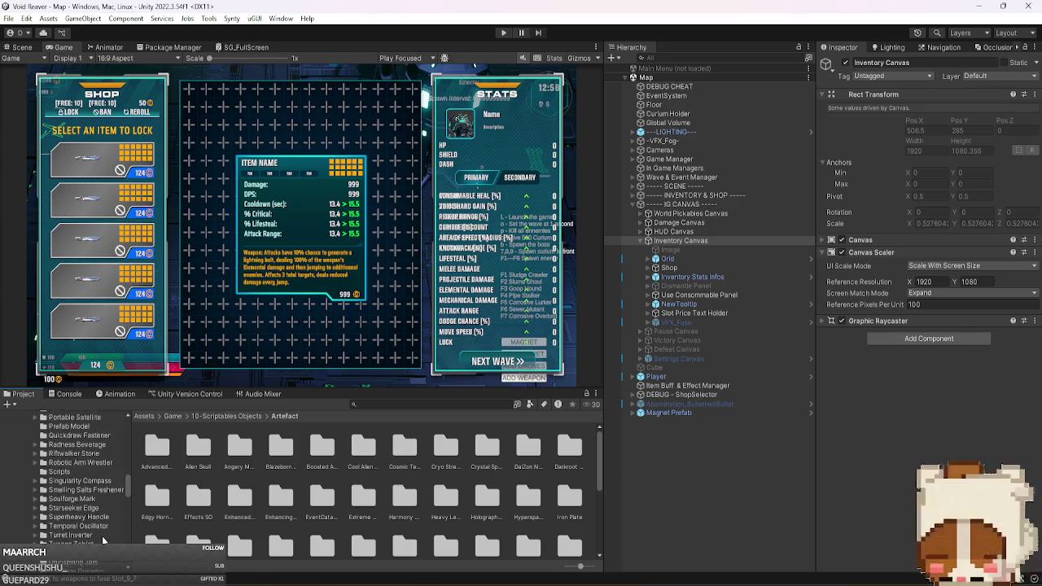
{"action": "scroll", "coordinate": [104, 540], "scroll_direction": "up", "scroll_amount": 2}
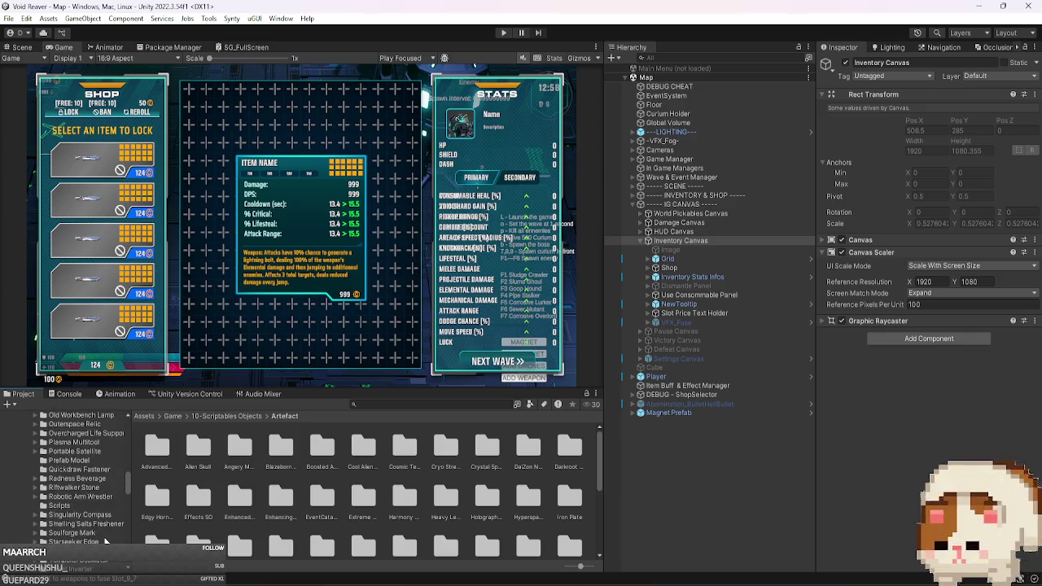
{"action": "left_click", "coordinate": [688, 196]}
Select Shop Handler, scroll its All Weapon So List, and ping Element 26's tonic asset.
{"action": "left_click", "coordinate": [684, 213]}
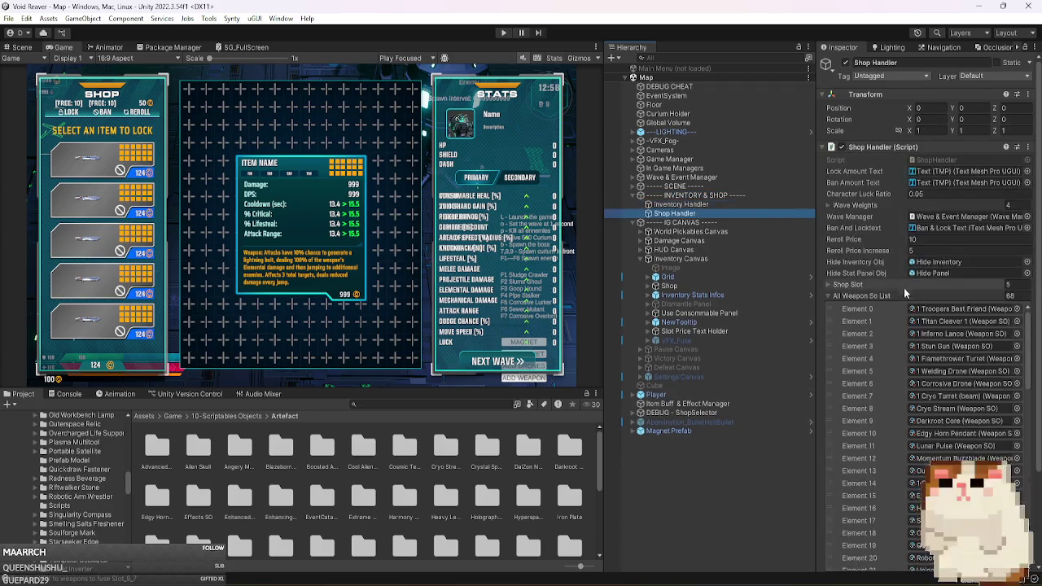
{"action": "scroll", "coordinate": [1035, 382], "scroll_direction": "down", "scroll_amount": 3}
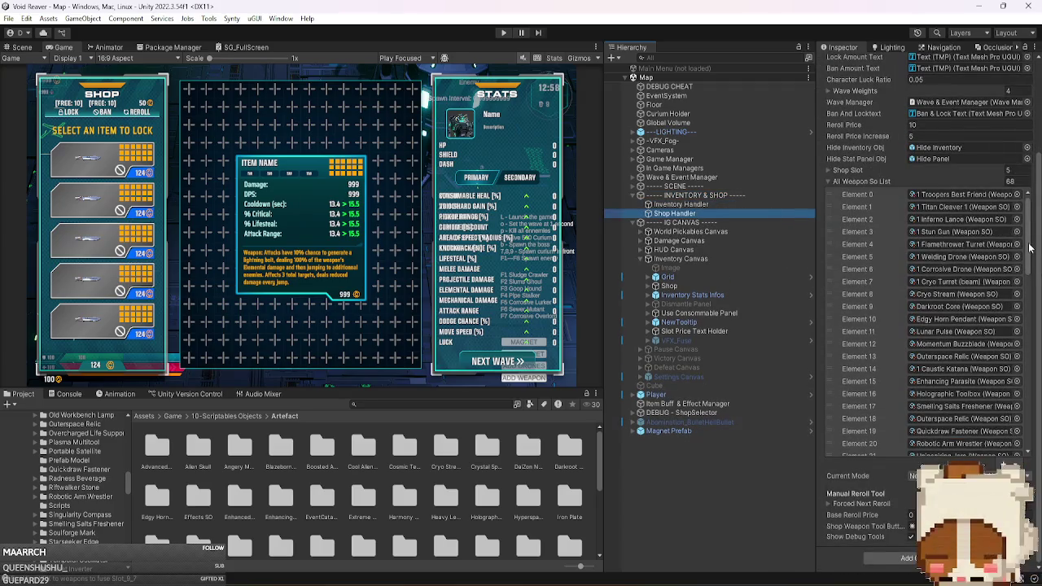
{"action": "left_click_drag", "start_coordinate": [1027, 243], "coordinate": [1037, 448]}
{"action": "scroll", "coordinate": [931, 321], "scroll_direction": "up", "scroll_amount": 10}
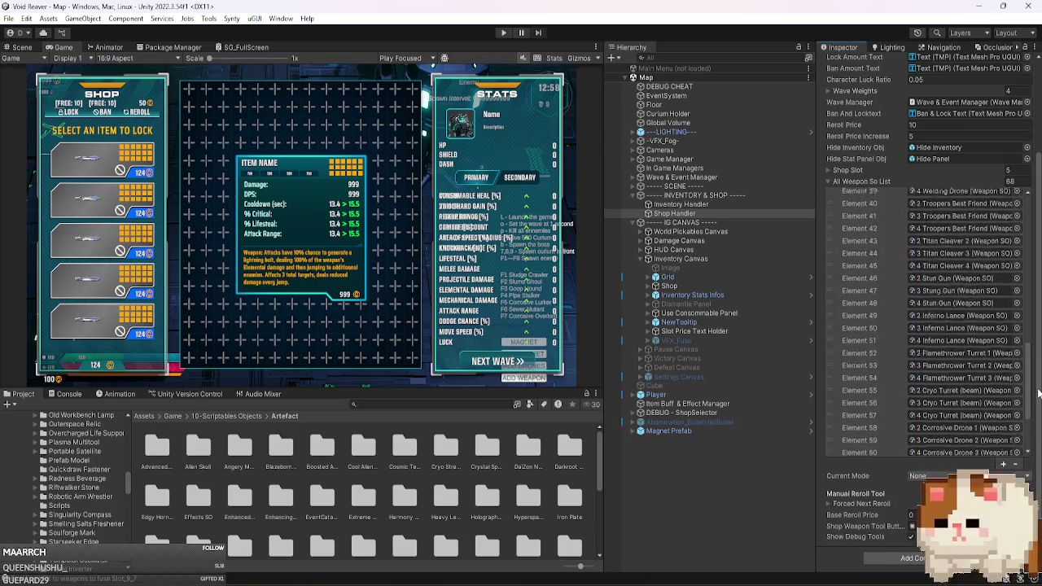
{"action": "scroll", "coordinate": [968, 318], "scroll_direction": "up", "scroll_amount": 2}
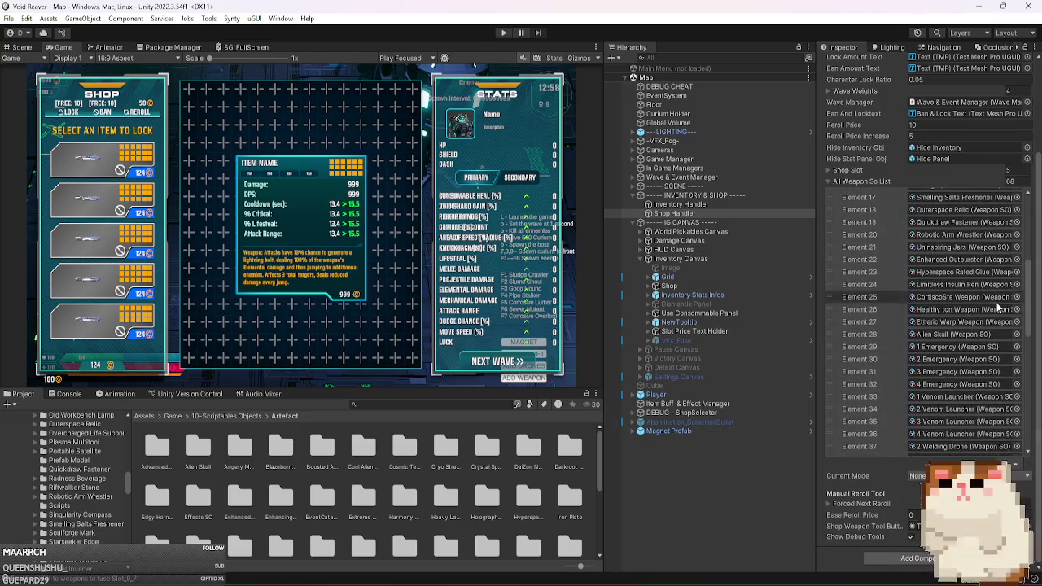
{"action": "left_click", "coordinate": [965, 310]}
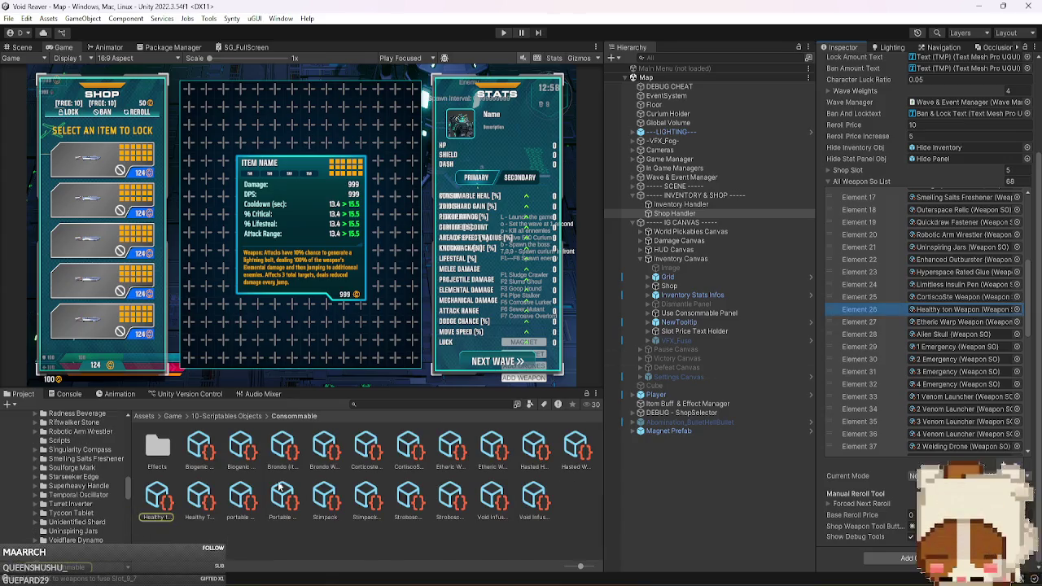
{"action": "scroll", "coordinate": [90, 525], "scroll_direction": "down", "scroll_amount": 3}
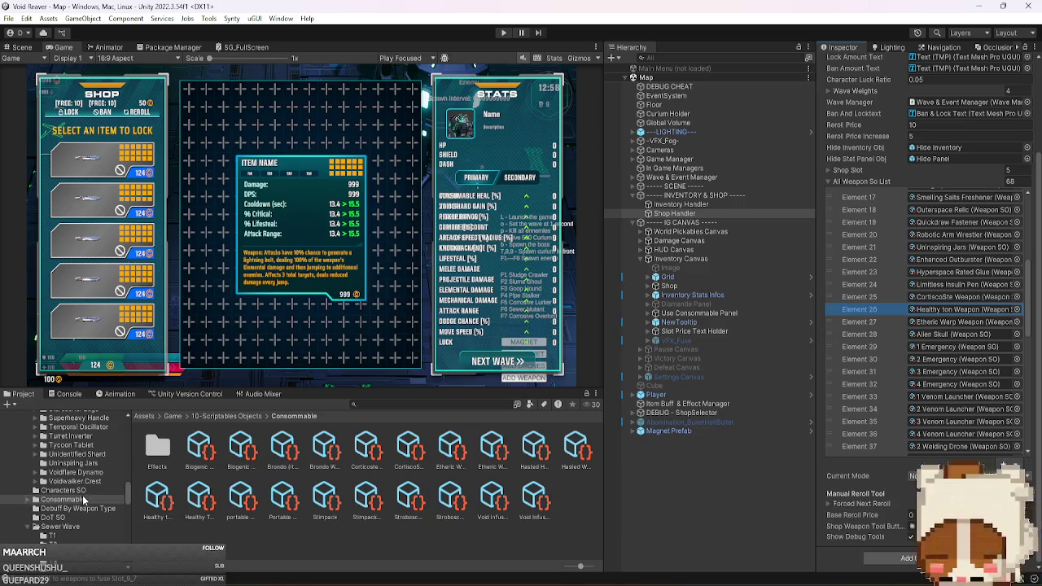
{"action": "left_click", "coordinate": [158, 496]}
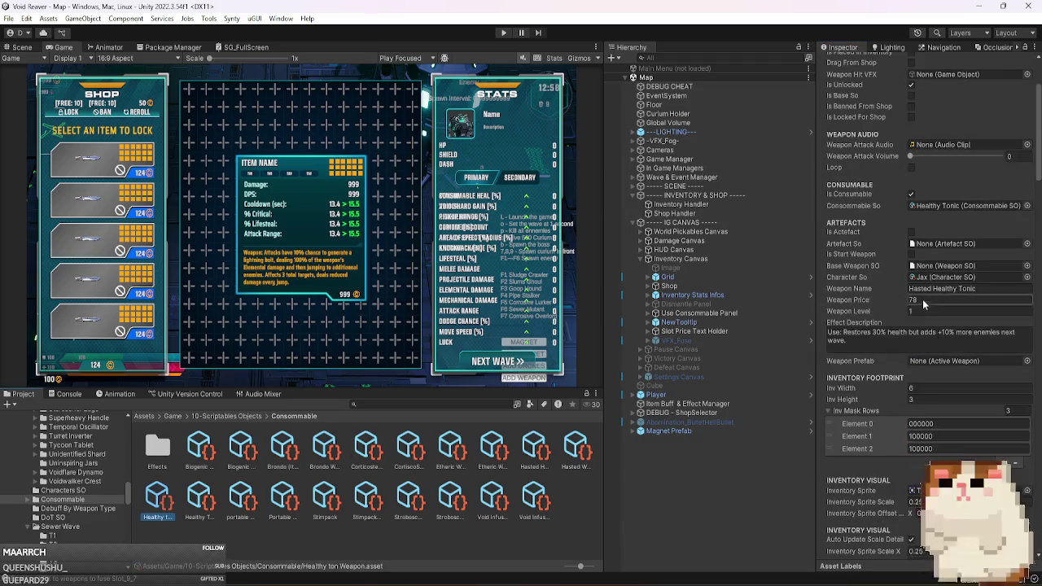
Review the Hasted Healthy Tonic (price 78) settings, then start Play mode.
{"action": "scroll", "coordinate": [884, 263], "scroll_direction": "down", "scroll_amount": 10}
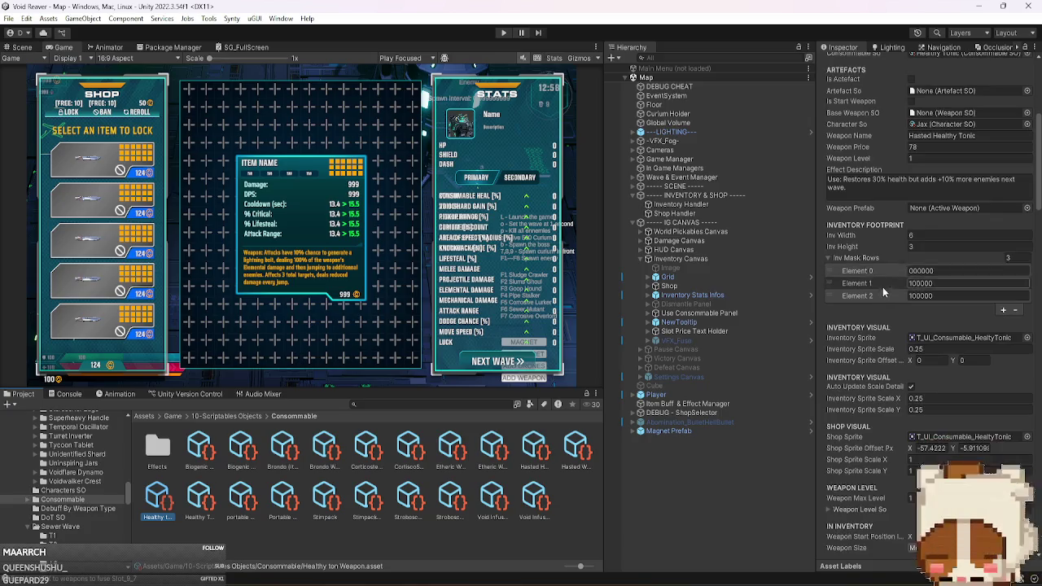
{"action": "scroll", "coordinate": [873, 330], "scroll_direction": "up", "scroll_amount": 8}
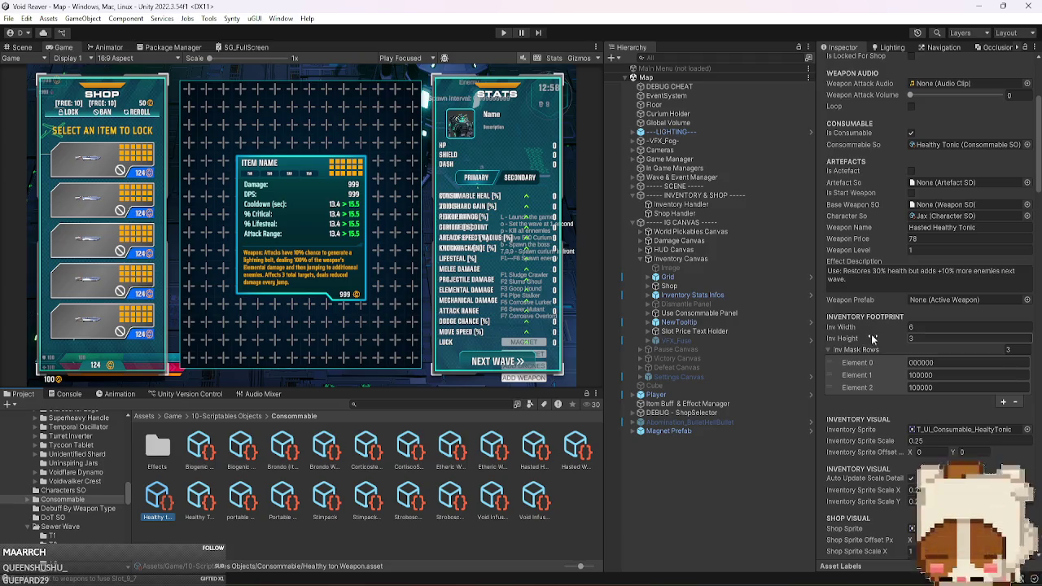
{"action": "left_click", "coordinate": [500, 32]}
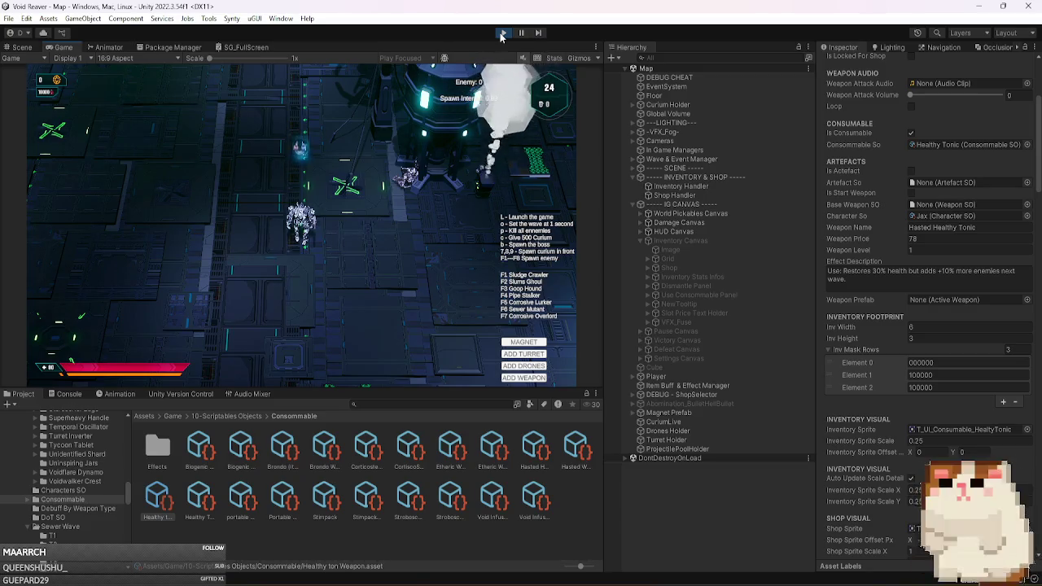
Maximize the Game view and skip the wave timer with the O key.
{"action": "left_click", "coordinate": [594, 49]}
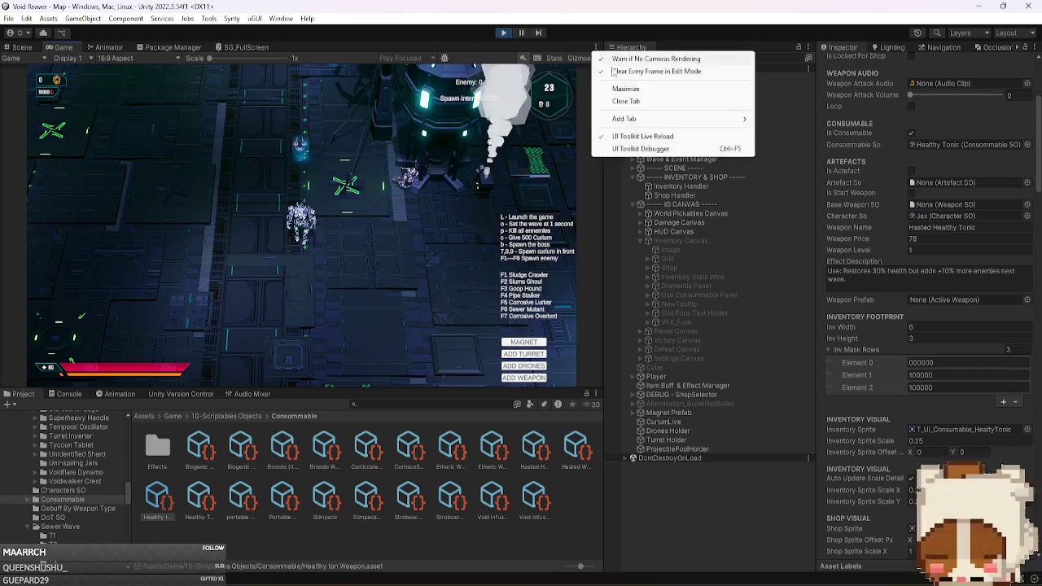
{"action": "left_click", "coordinate": [628, 85]}
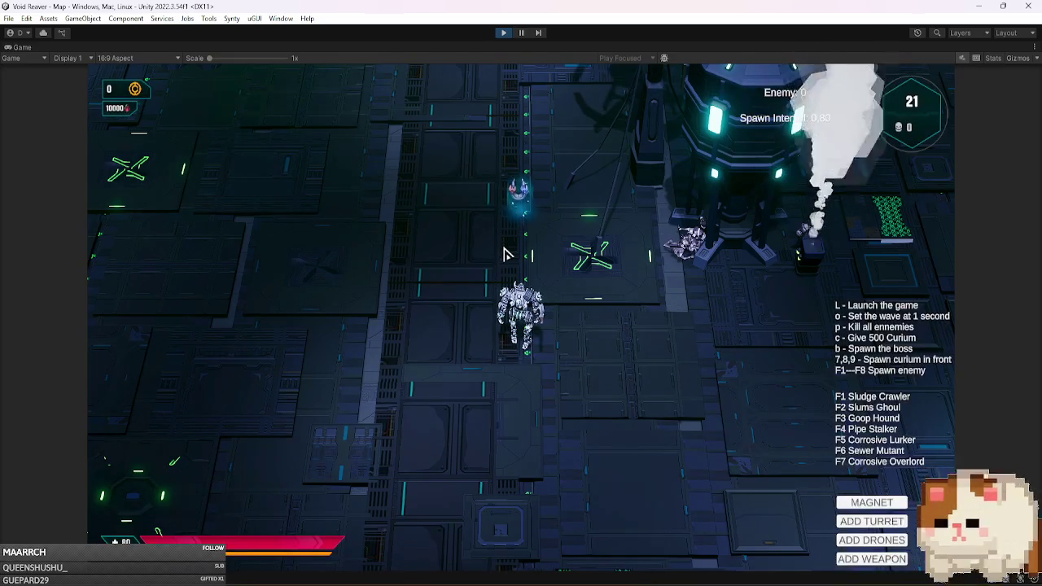
{"action": "key", "text": "o"}
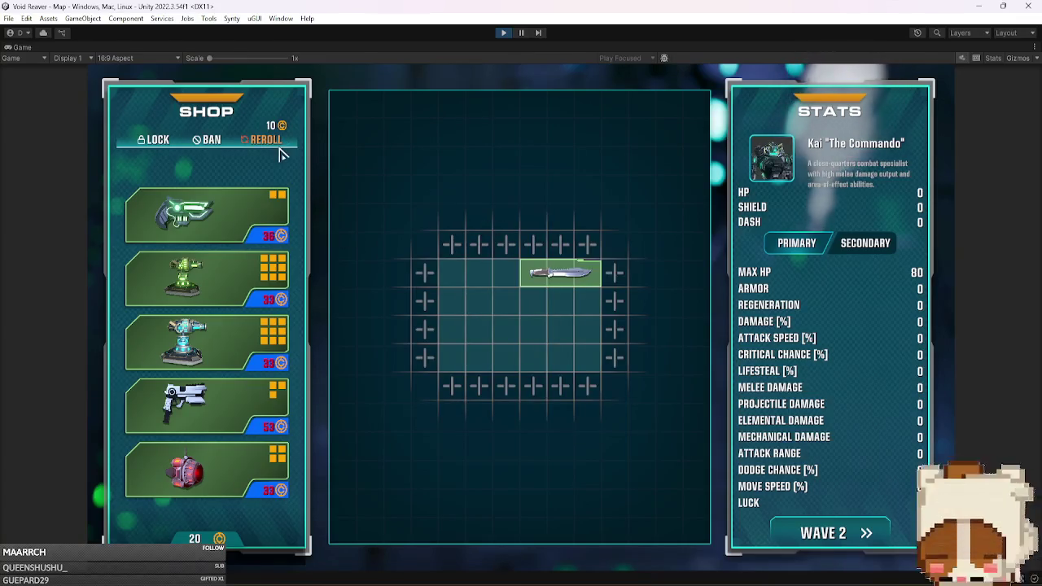
Reroll the shop, adding currency with M, until the 78-price tonic appears; return to Visual Studio.
{"action": "left_click", "coordinate": [281, 144]}
{"action": "key", "text": "m"}
{"action": "left_click", "coordinate": [280, 147]}
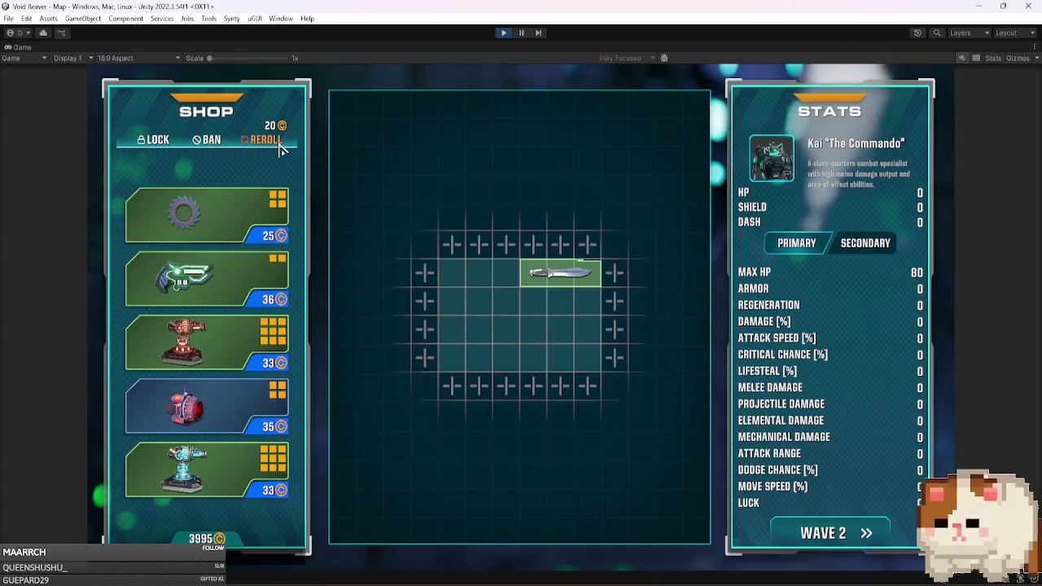
{"action": "left_click", "coordinate": [279, 147]}
{"action": "left_click", "coordinate": [279, 146]}
{"action": "left_click", "coordinate": [279, 147]}
{"action": "mouse_move", "coordinate": [210, 284]}
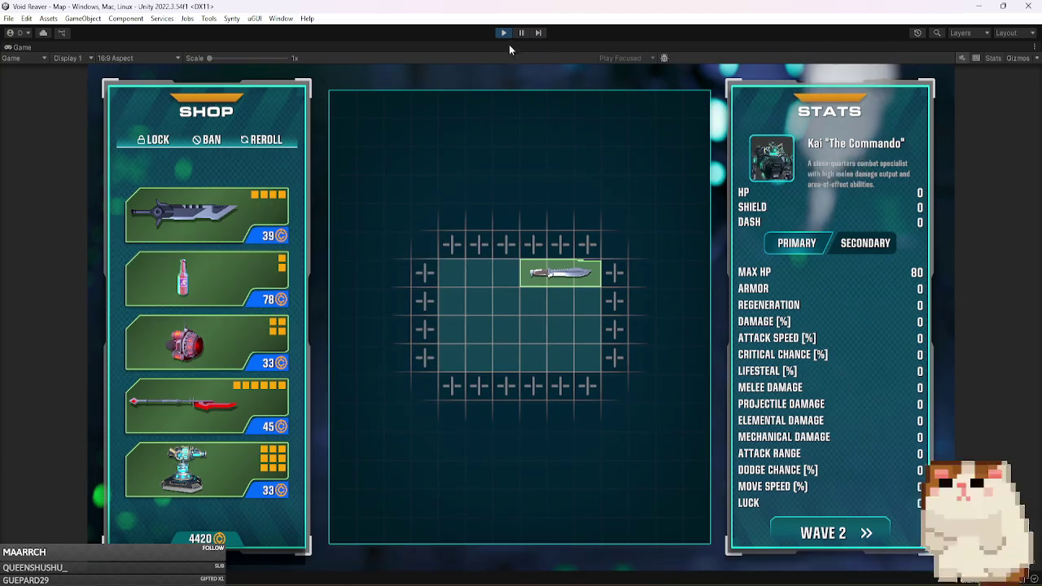
{"action": "key", "text": "alt+Tab"}
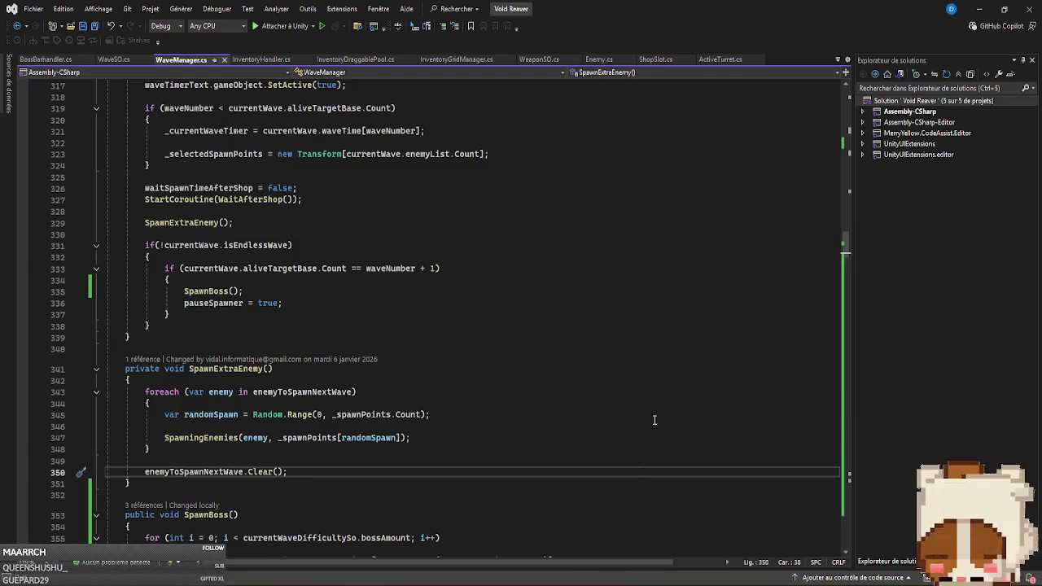
Search Solution Explorer for ToolipUI.cs, open it, and scroll through the code.
{"action": "left_click", "coordinate": [933, 88]}
{"action": "type", "text": "tool"}
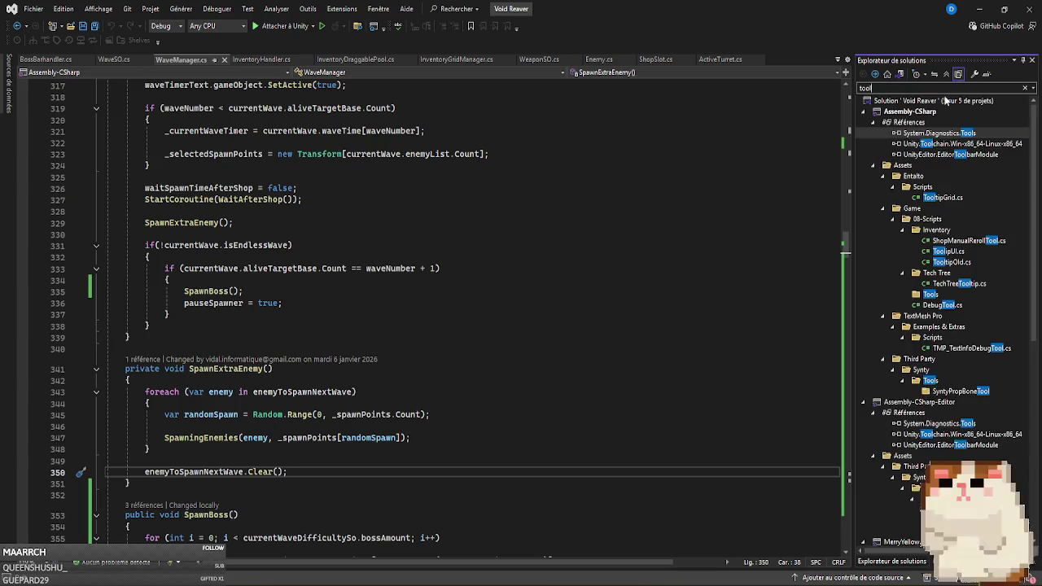
{"action": "double_click", "coordinate": [952, 251]}
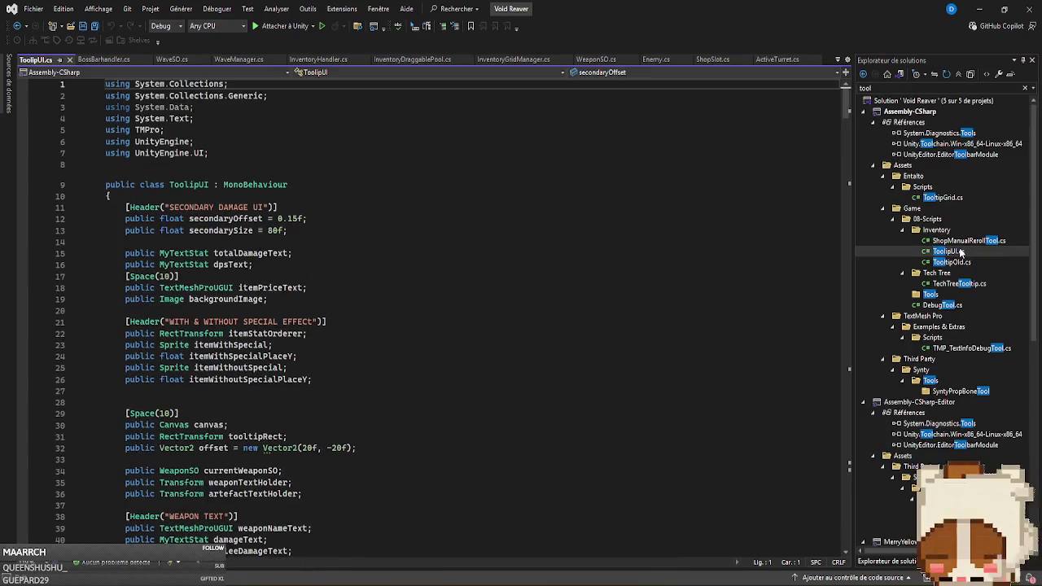
{"action": "scroll", "coordinate": [512, 328], "scroll_direction": "down", "scroll_amount": 9}
{"action": "scroll", "coordinate": [513, 329], "scroll_direction": "down", "scroll_amount": 20}
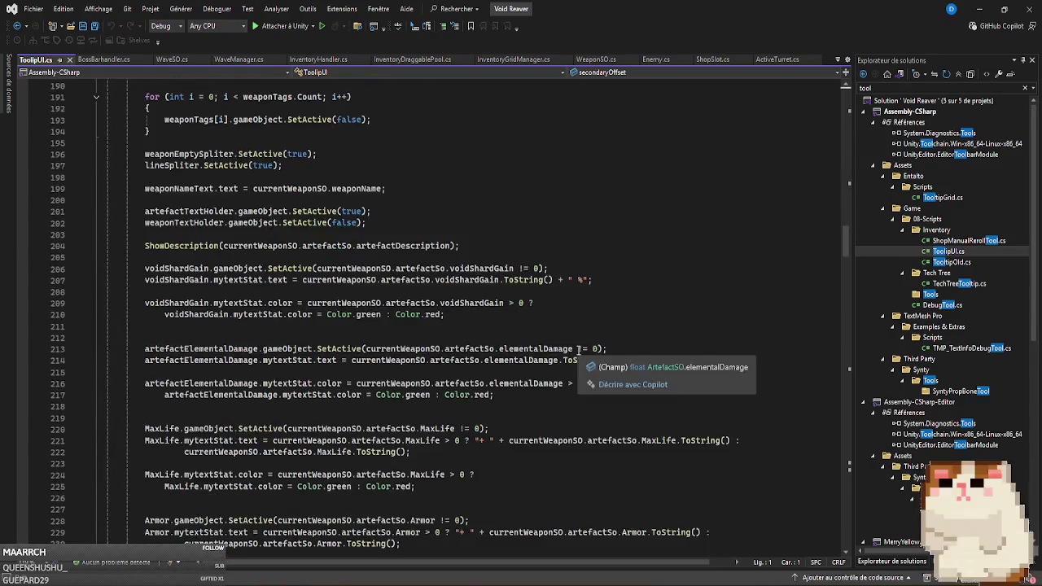
{"action": "scroll", "coordinate": [570, 342], "scroll_direction": "up", "scroll_amount": 7}
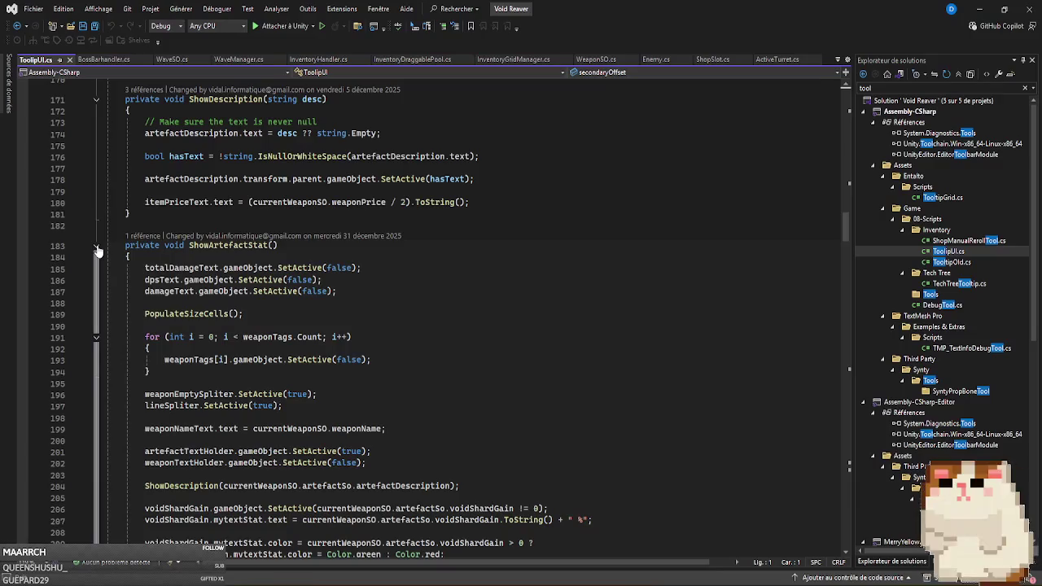
{"action": "scroll", "coordinate": [468, 244], "scroll_direction": "down", "scroll_amount": 3}
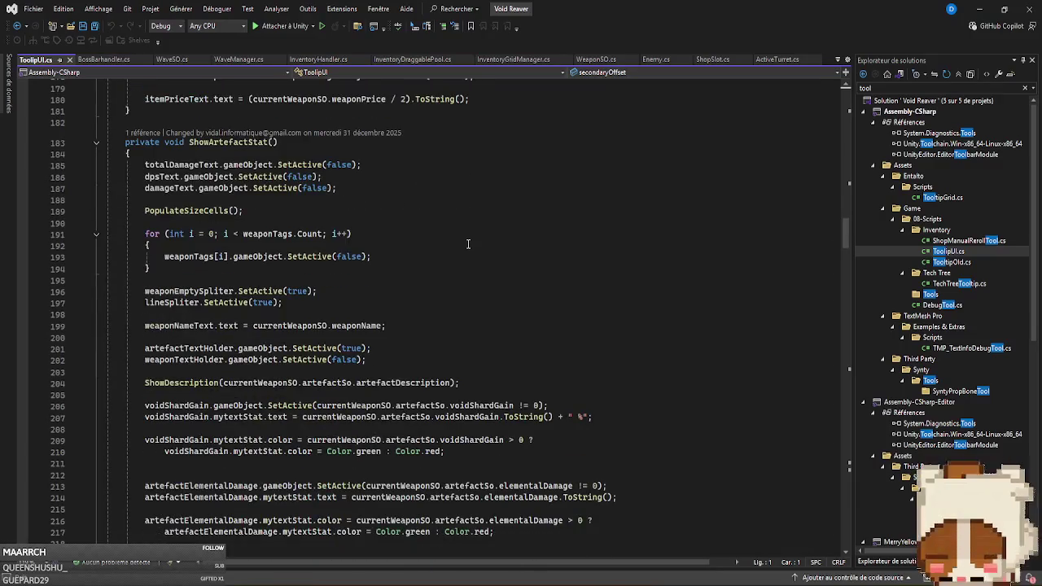
Fold the ShowArtefactStat and ShowWeaponInfo methods and go to line 484 in ShowConsumable.
{"action": "left_click", "coordinate": [96, 144]}
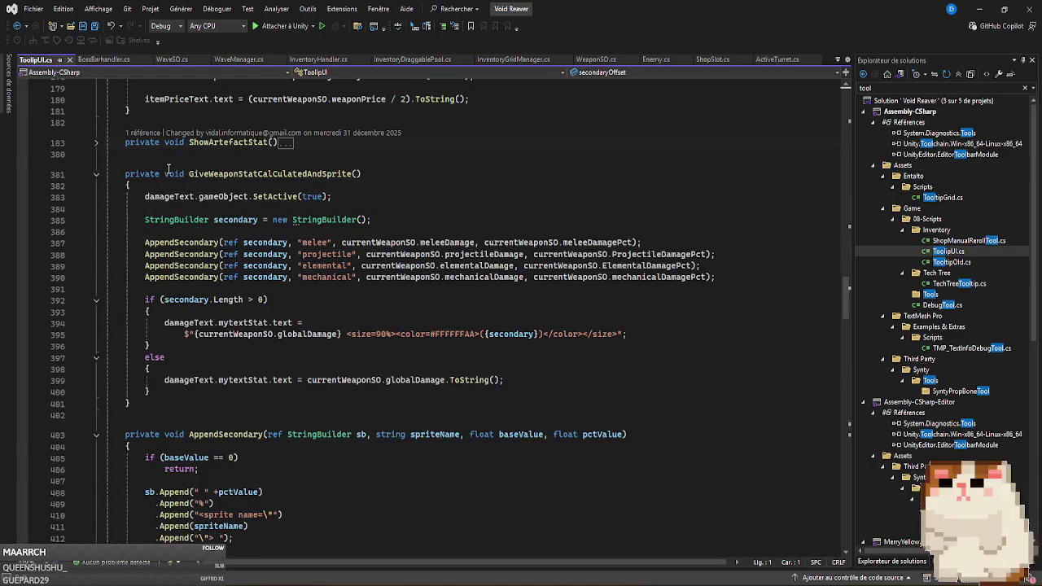
{"action": "scroll", "coordinate": [439, 226], "scroll_direction": "down", "scroll_amount": 3}
{"action": "scroll", "coordinate": [439, 226], "scroll_direction": "down", "scroll_amount": 10}
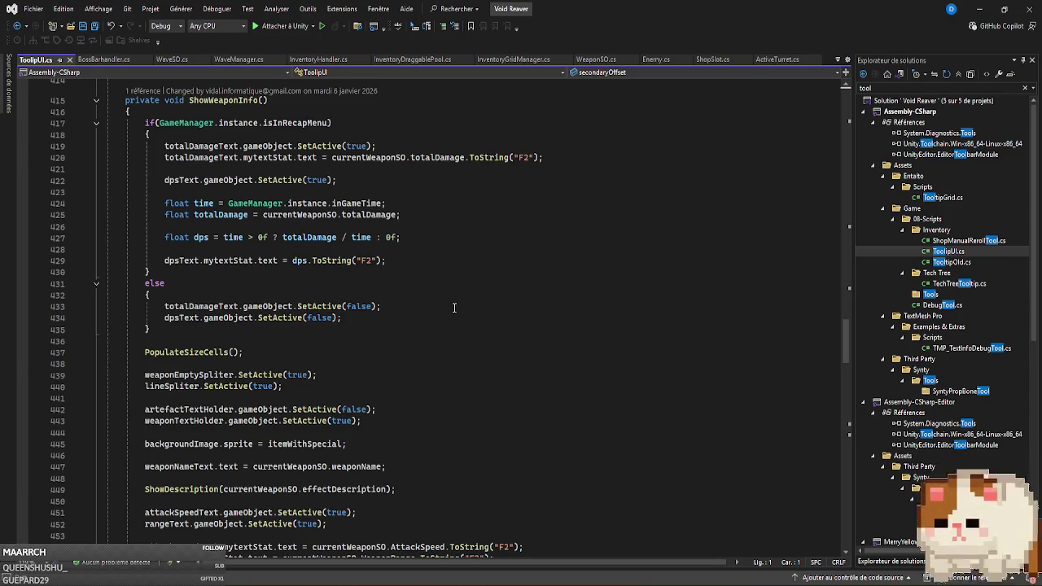
{"action": "scroll", "coordinate": [454, 308], "scroll_direction": "down", "scroll_amount": 3}
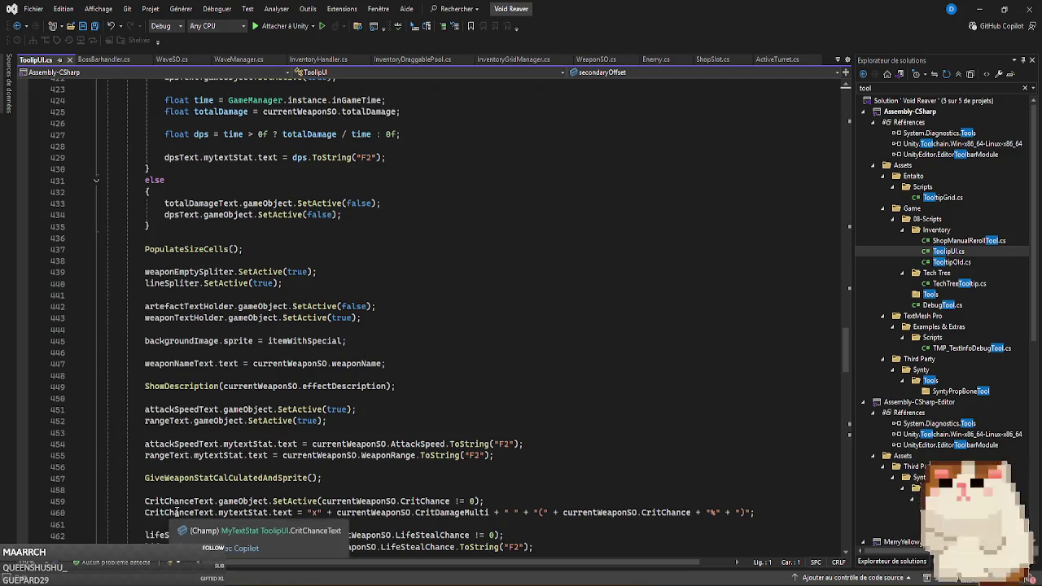
{"action": "left_click_drag", "start_coordinate": [145, 501], "coordinate": [272, 500]}
{"action": "scroll", "coordinate": [300, 401], "scroll_direction": "up", "scroll_amount": 9}
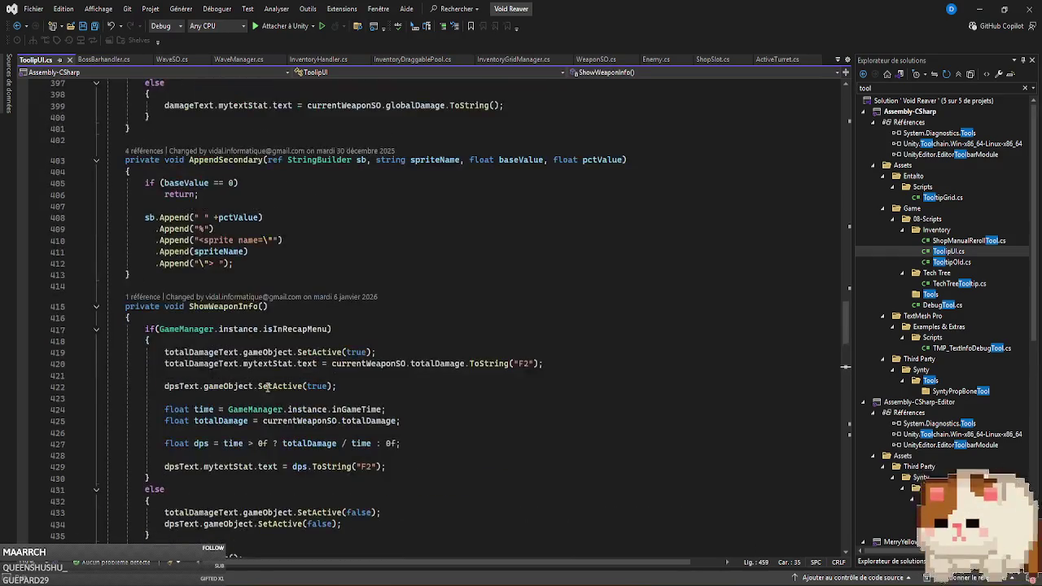
{"action": "left_click", "coordinate": [96, 307]}
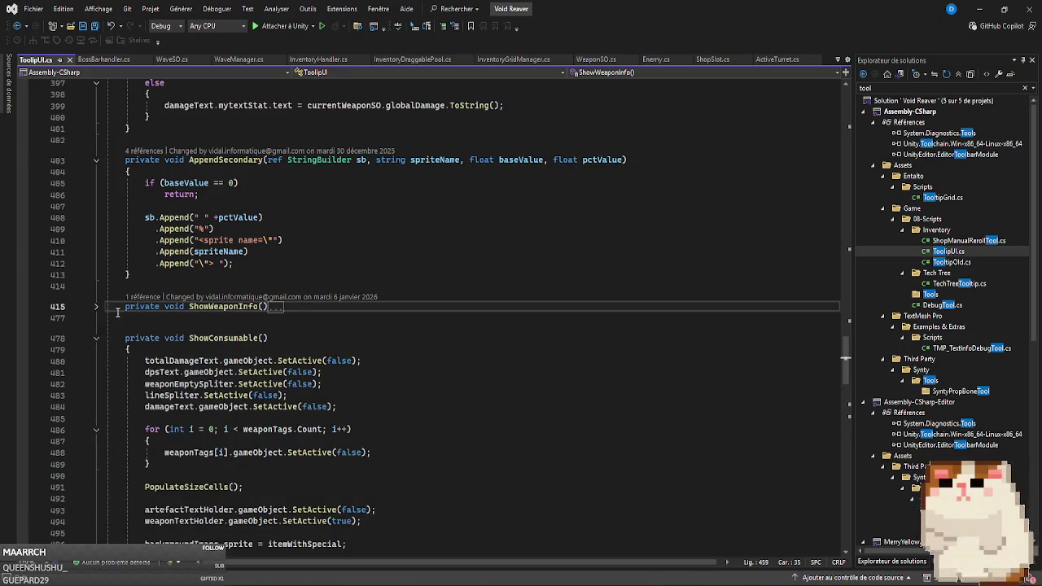
{"action": "scroll", "coordinate": [455, 326], "scroll_direction": "down", "scroll_amount": 2}
{"action": "left_click", "coordinate": [364, 338]}
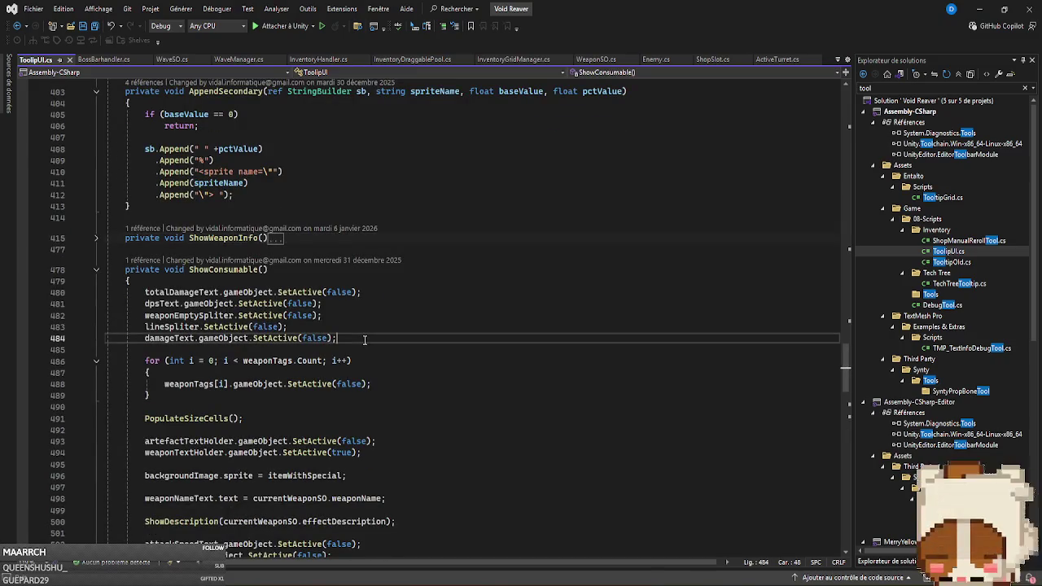
Add CritChanceText.gameObject.SetActive(false); after line 484 in ShowConsumable and save.
{"action": "key", "text": "Return"}
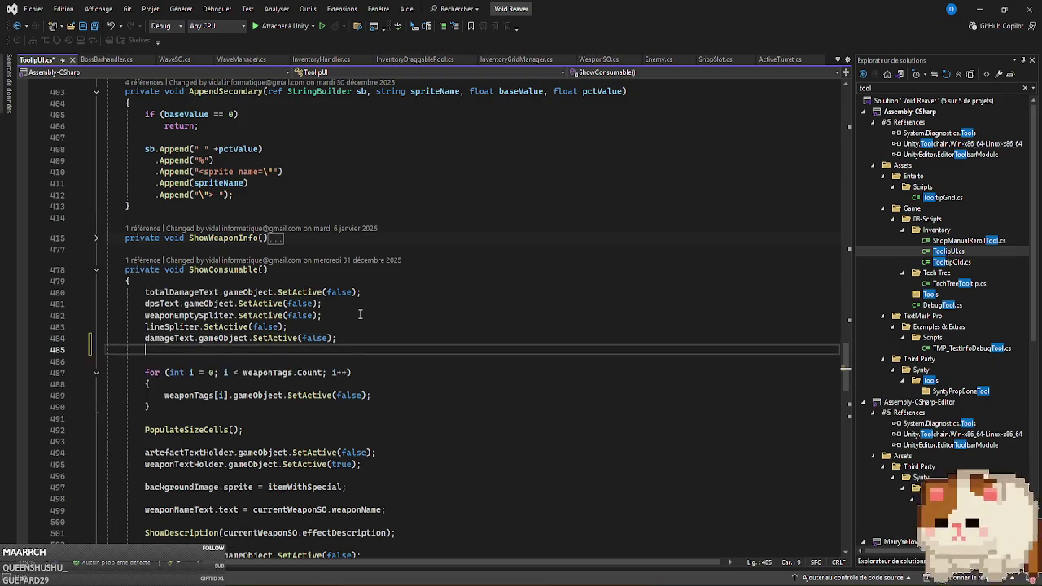
{"action": "type", "text": "CritChanceText.gameObject.SetActive"}
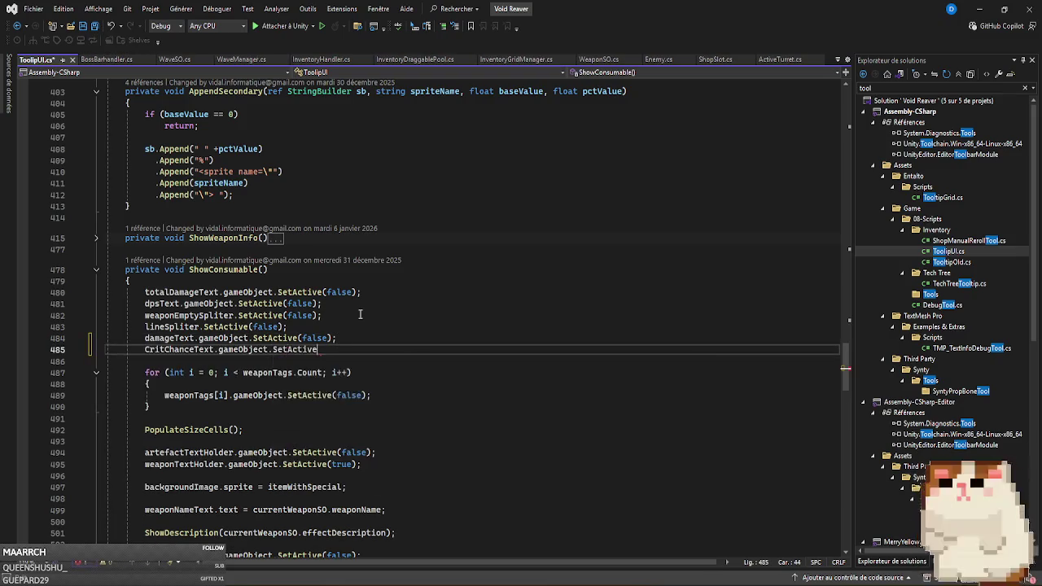
{"action": "type", "text": "(false);"}
{"action": "key", "text": "ctrl+s"}
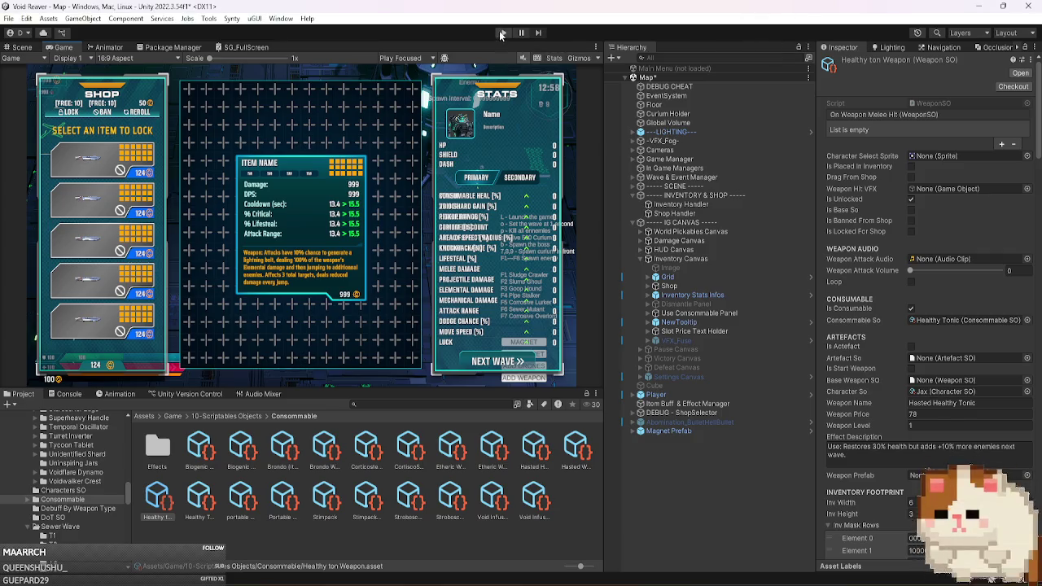
Play, skip to the wave 2 shop with O, reroll about twenty times, and select Wave & Event Manager.
{"action": "left_click", "coordinate": [502, 33]}
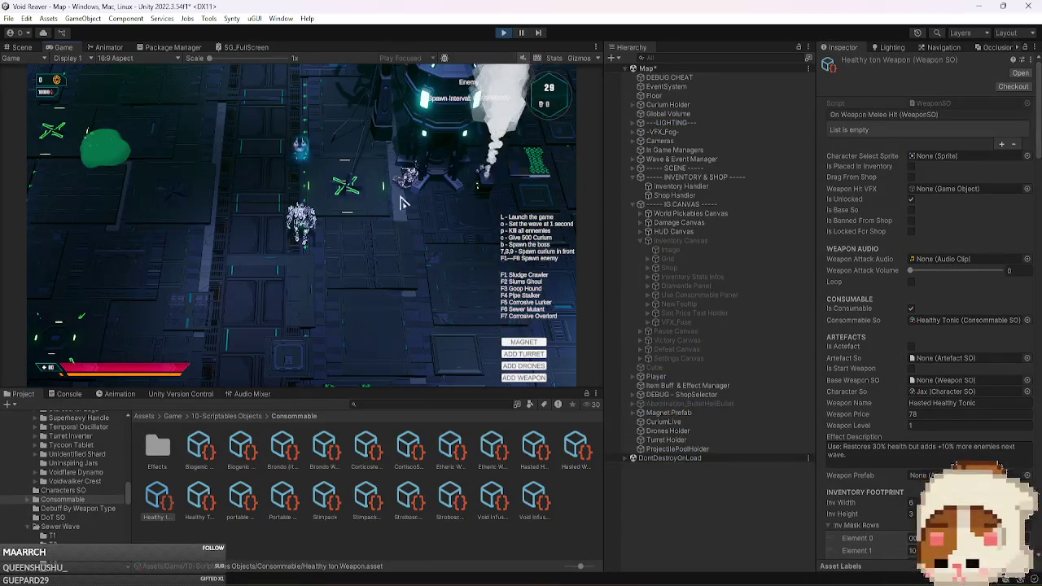
{"action": "key", "text": "o"}
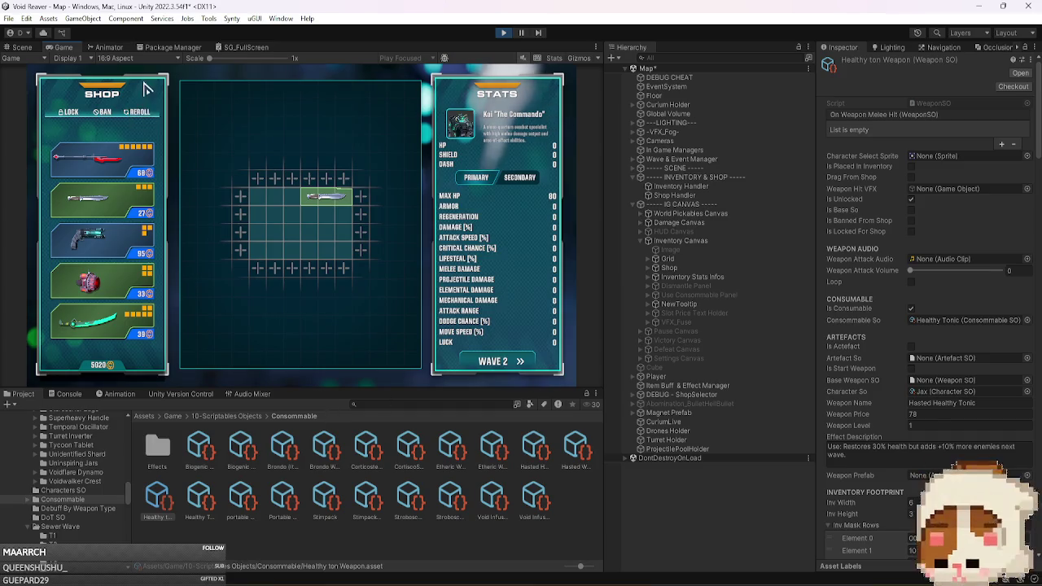
{"action": "left_click", "coordinate": [147, 119]}
{"action": "left_click", "coordinate": [146, 119]}
{"action": "left_click", "coordinate": [147, 118]}
{"action": "left_click", "coordinate": [147, 119]}
{"action": "left_click", "coordinate": [146, 119]}
{"action": "left_click", "coordinate": [147, 119]}
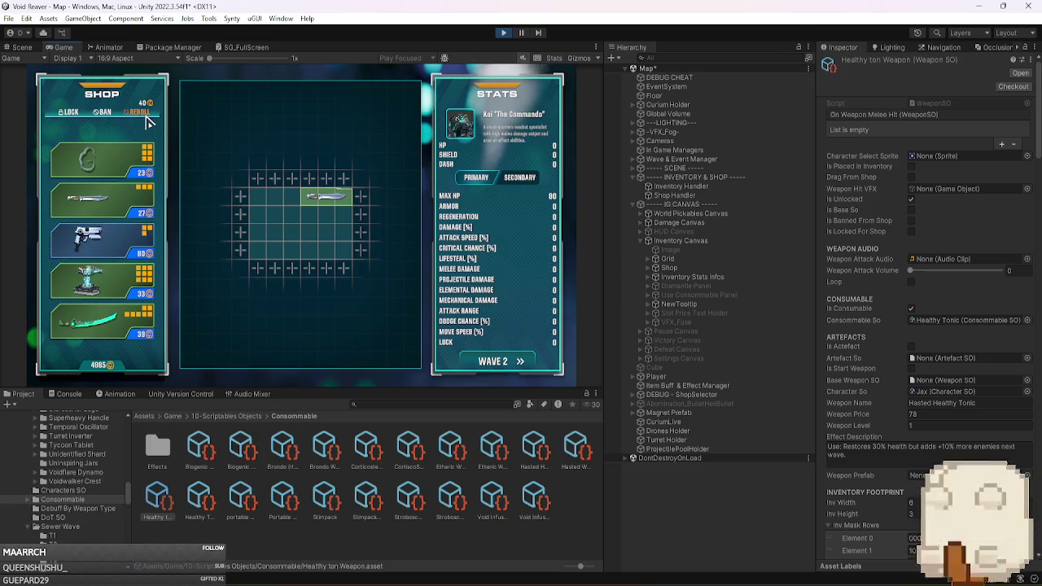
{"action": "left_click", "coordinate": [146, 119]}
{"action": "left_click", "coordinate": [146, 119]}
{"action": "left_click", "coordinate": [147, 119]}
{"action": "left_click", "coordinate": [146, 119]}
{"action": "left_click", "coordinate": [147, 119]}
{"action": "left_click", "coordinate": [147, 119]}
{"action": "left_click", "coordinate": [146, 119]}
{"action": "left_click", "coordinate": [146, 119]}
{"action": "left_click", "coordinate": [146, 119]}
{"action": "left_click", "coordinate": [148, 119]}
{"action": "left_click", "coordinate": [148, 119]}
{"action": "left_click", "coordinate": [147, 119]}
{"action": "left_click", "coordinate": [147, 119]}
{"action": "left_click", "coordinate": [147, 119]}
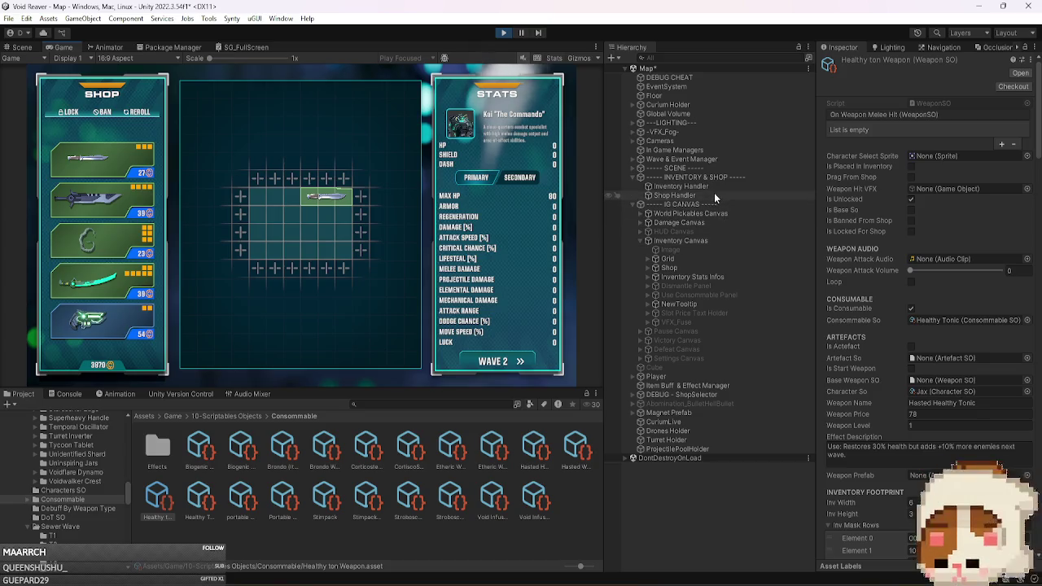
{"action": "left_click", "coordinate": [711, 162]}
Set the Wave & Event Manager's Wave Number to 11.
{"action": "scroll", "coordinate": [944, 375], "scroll_direction": "down", "scroll_amount": 5}
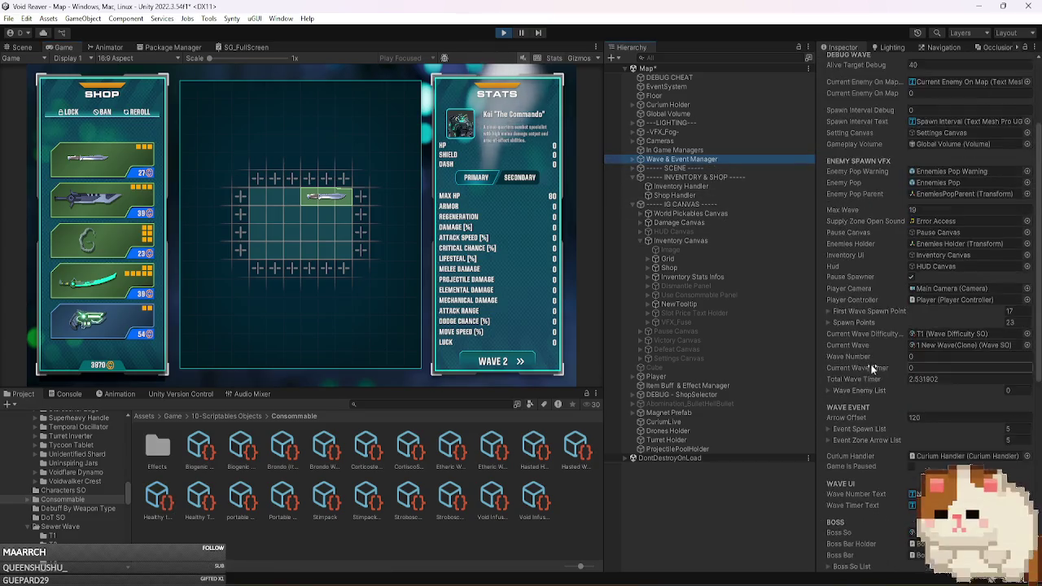
{"action": "left_click", "coordinate": [922, 368]}
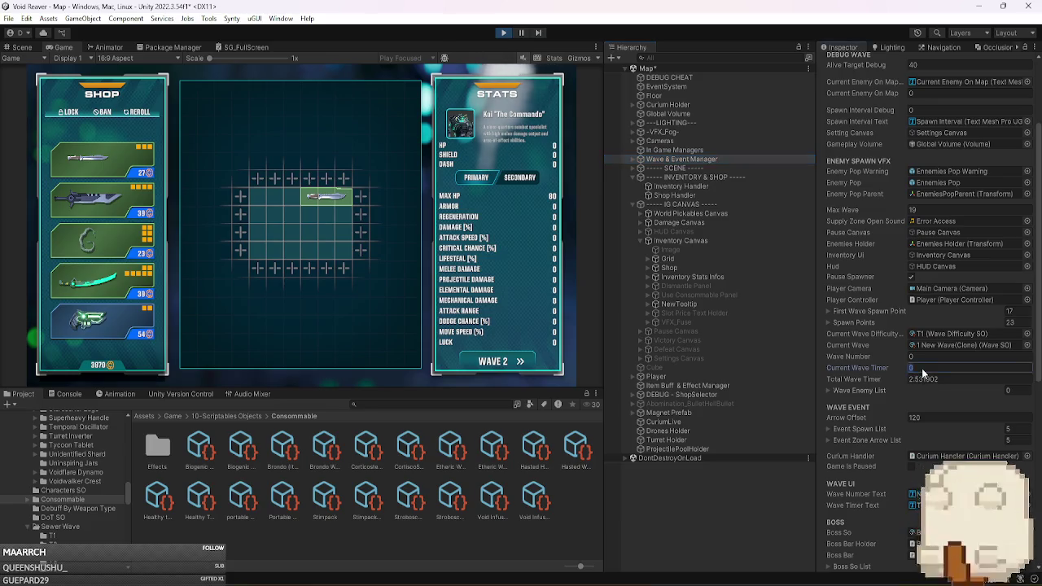
{"action": "left_click", "coordinate": [927, 358]}
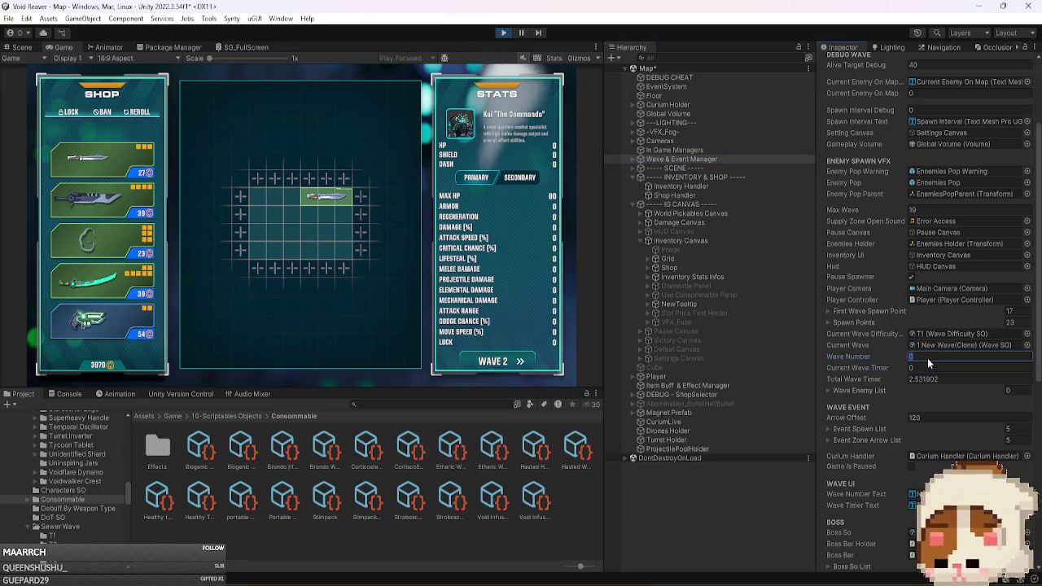
{"action": "type", "text": "11"}
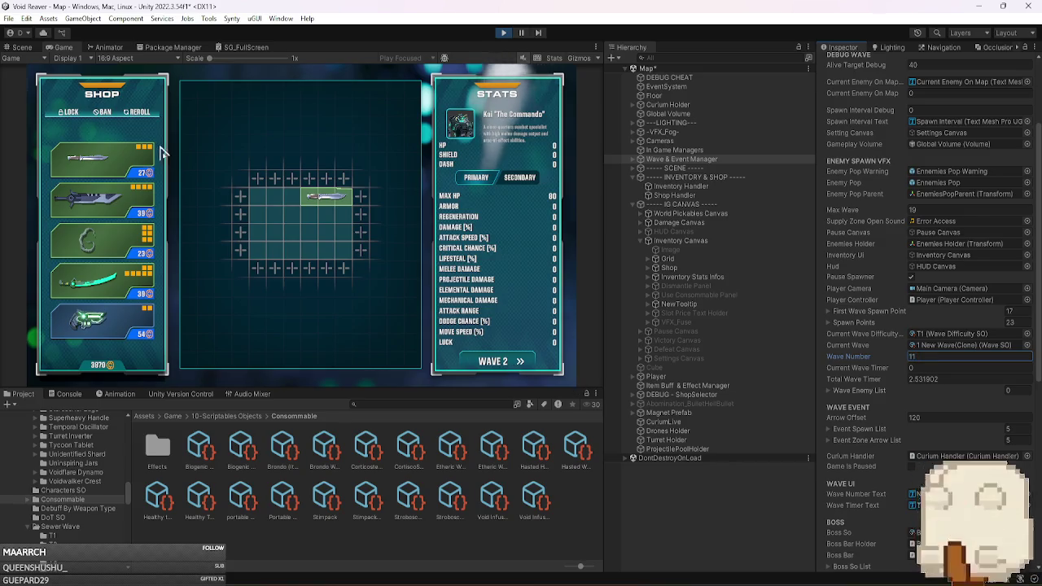
Reroll the shop over twenty times at wave 11.
{"action": "left_click", "coordinate": [143, 117]}
{"action": "left_click", "coordinate": [143, 117]}
{"action": "left_click", "coordinate": [143, 117]}
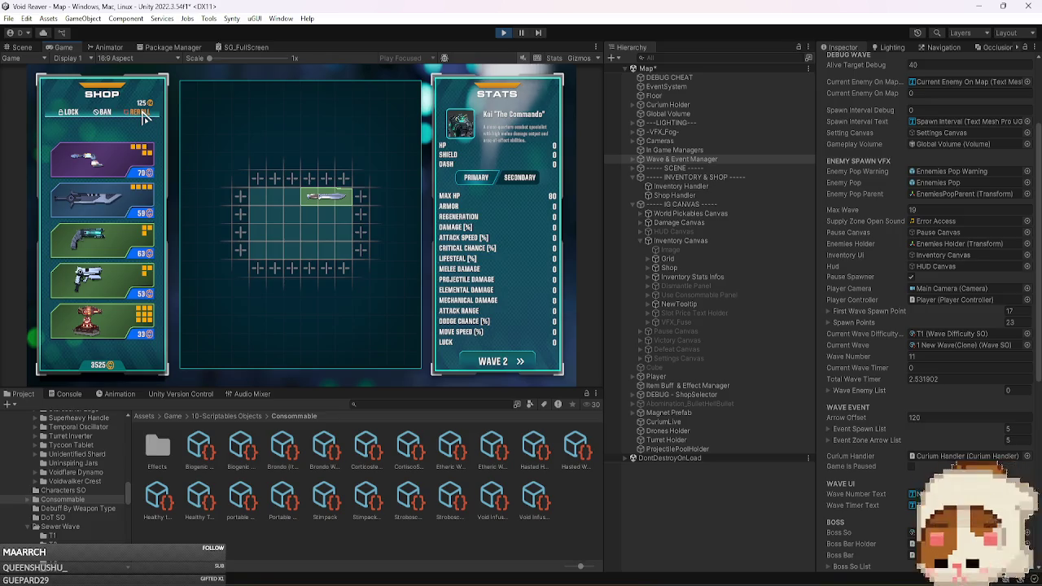
{"action": "left_click", "coordinate": [144, 116]}
{"action": "mouse_move", "coordinate": [112, 214]}
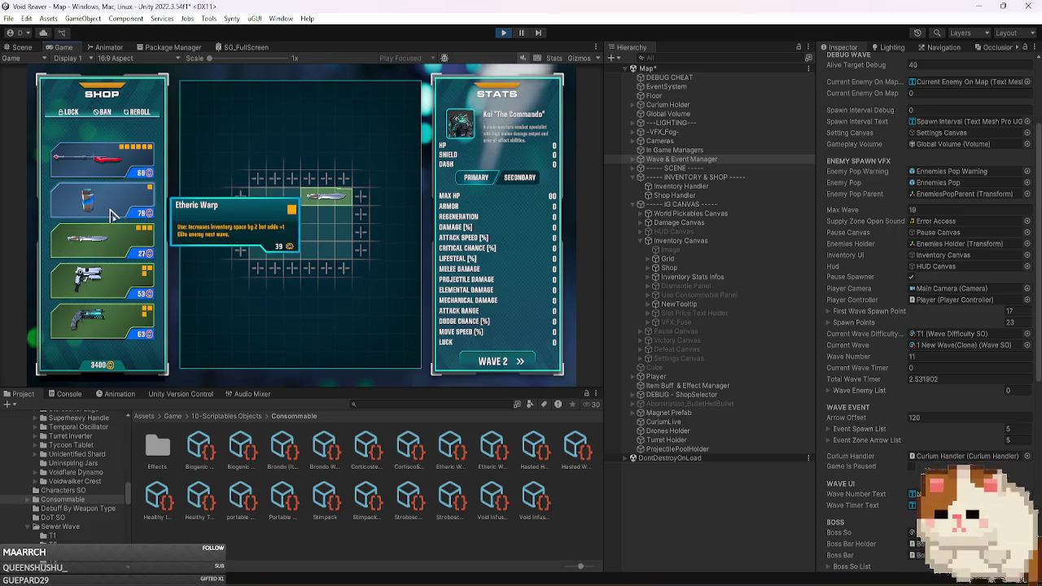
{"action": "left_click", "coordinate": [140, 119]}
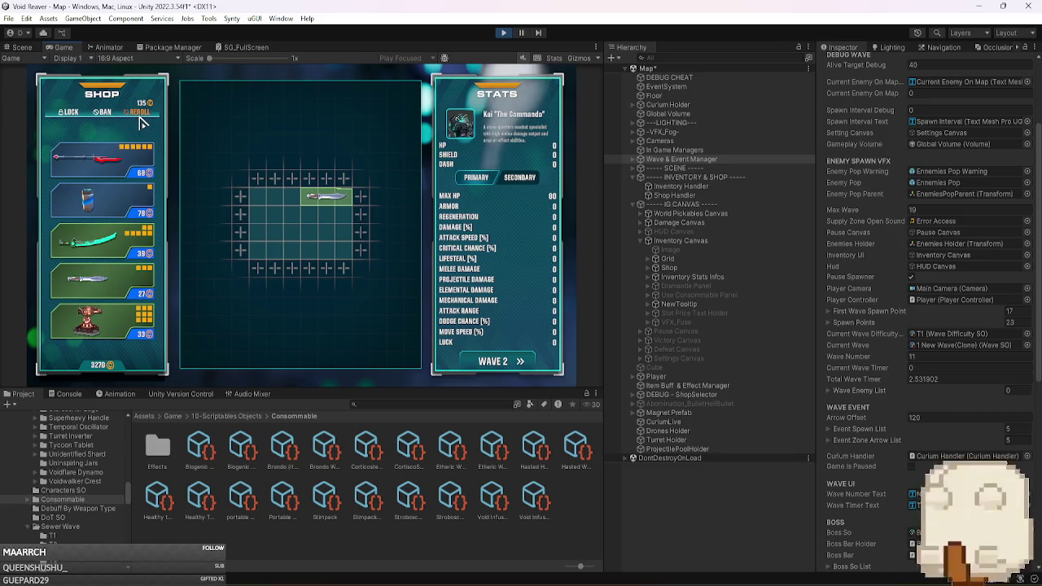
{"action": "left_click", "coordinate": [140, 120]}
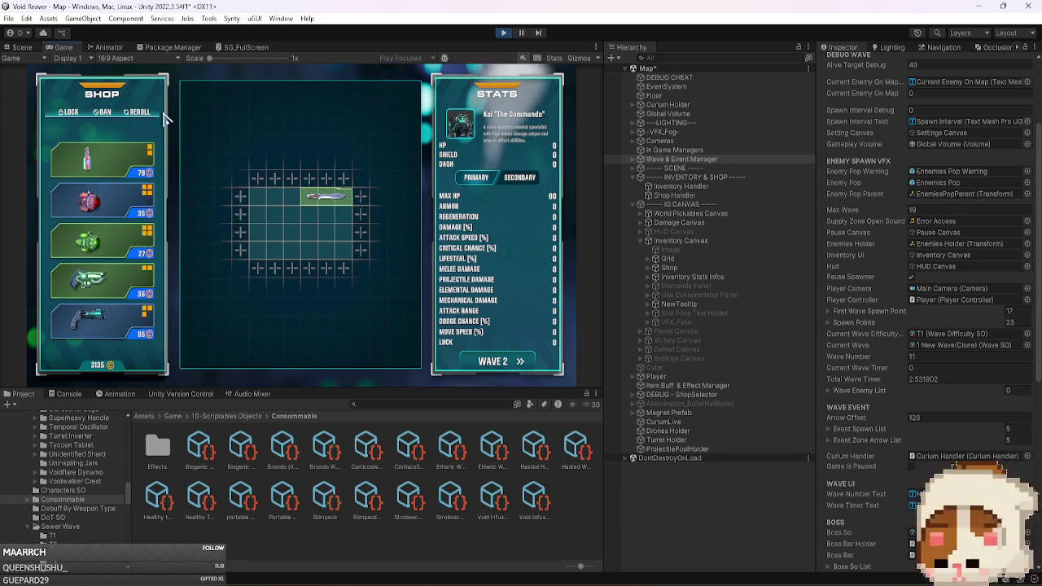
{"action": "left_click", "coordinate": [139, 114]}
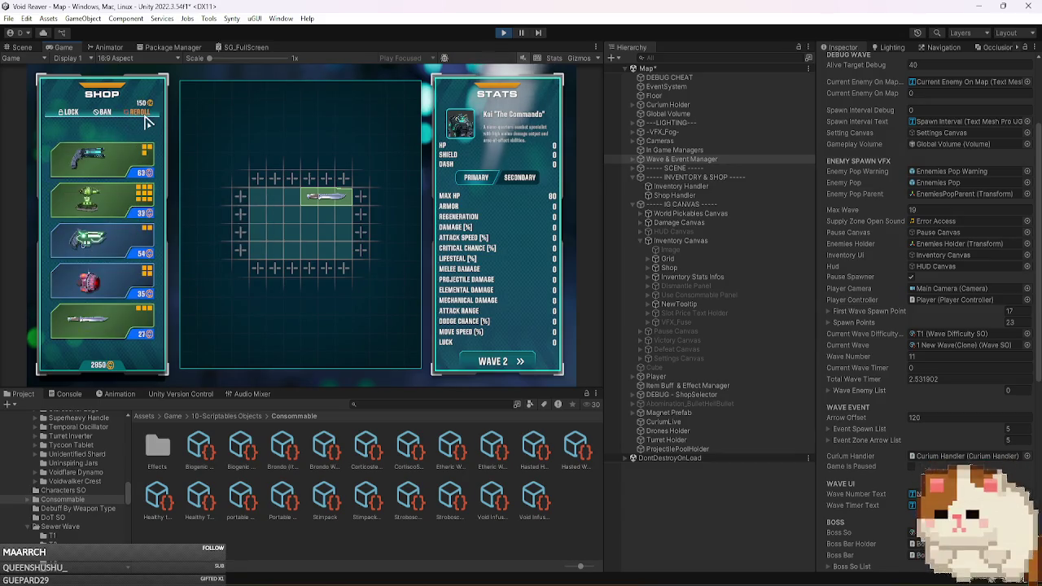
{"action": "left_click", "coordinate": [145, 119]}
{"action": "left_click", "coordinate": [145, 119]}
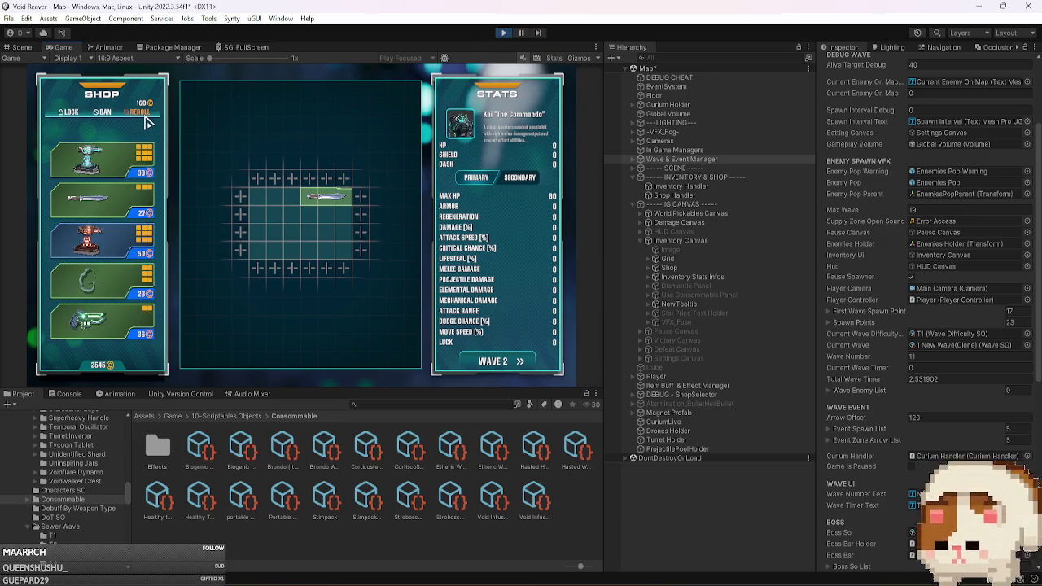
{"action": "left_click", "coordinate": [145, 118]}
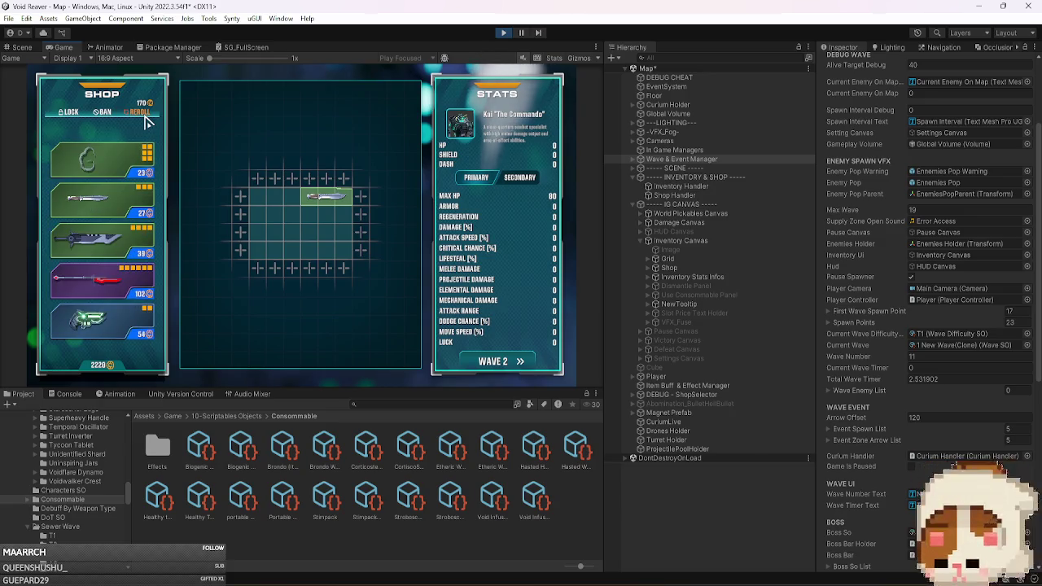
{"action": "left_click", "coordinate": [145, 119]}
{"action": "left_click", "coordinate": [144, 118]}
{"action": "left_click", "coordinate": [145, 119]}
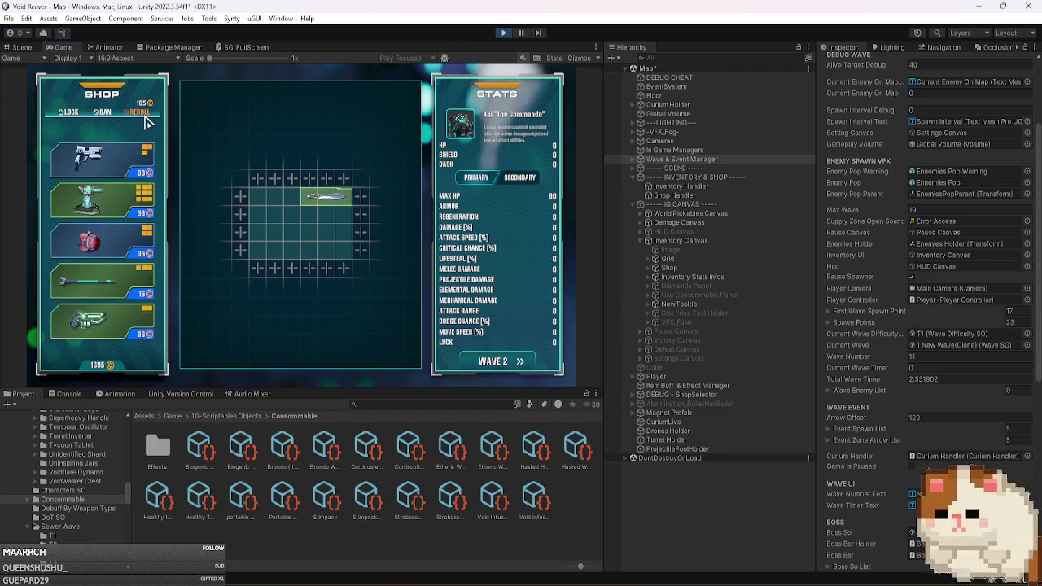
{"action": "left_click", "coordinate": [145, 119]}
{"action": "left_click", "coordinate": [144, 119]}
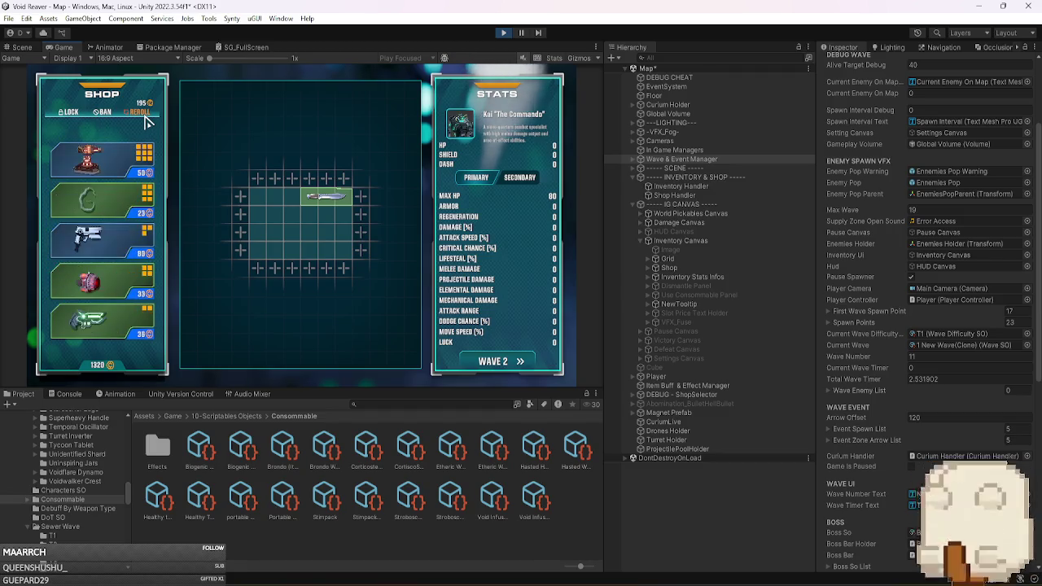
{"action": "left_click", "coordinate": [145, 119]}
{"action": "left_click", "coordinate": [144, 119]}
{"action": "left_click", "coordinate": [146, 119]}
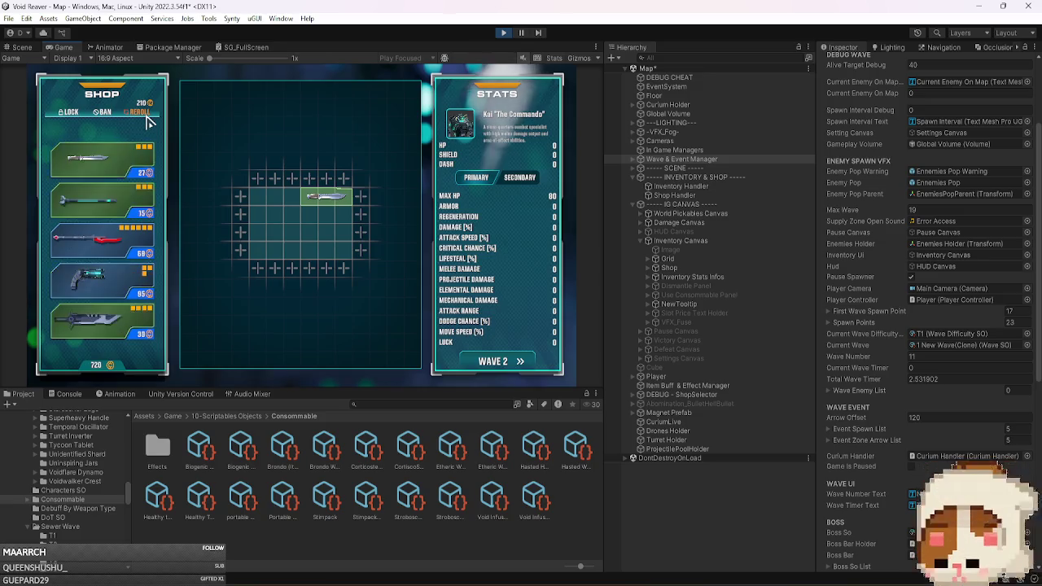
{"action": "left_click", "coordinate": [147, 119]}
{"action": "left_click", "coordinate": [146, 118]}
{"action": "left_click", "coordinate": [147, 119]}
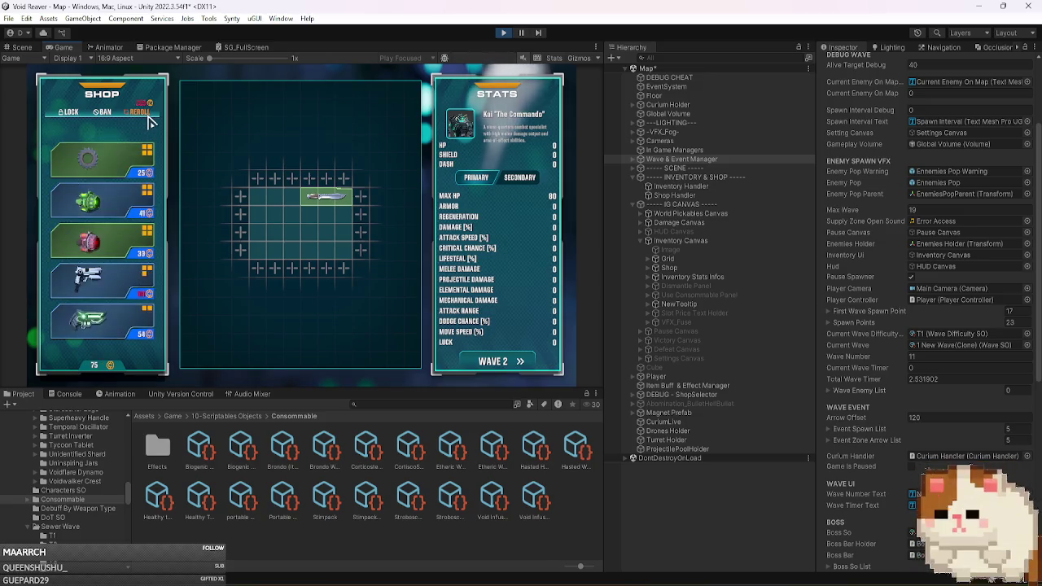
Add currency with the M cheat, reroll until Corticosteroids appears, and drag it into the inventory.
{"action": "key", "text": "m"}
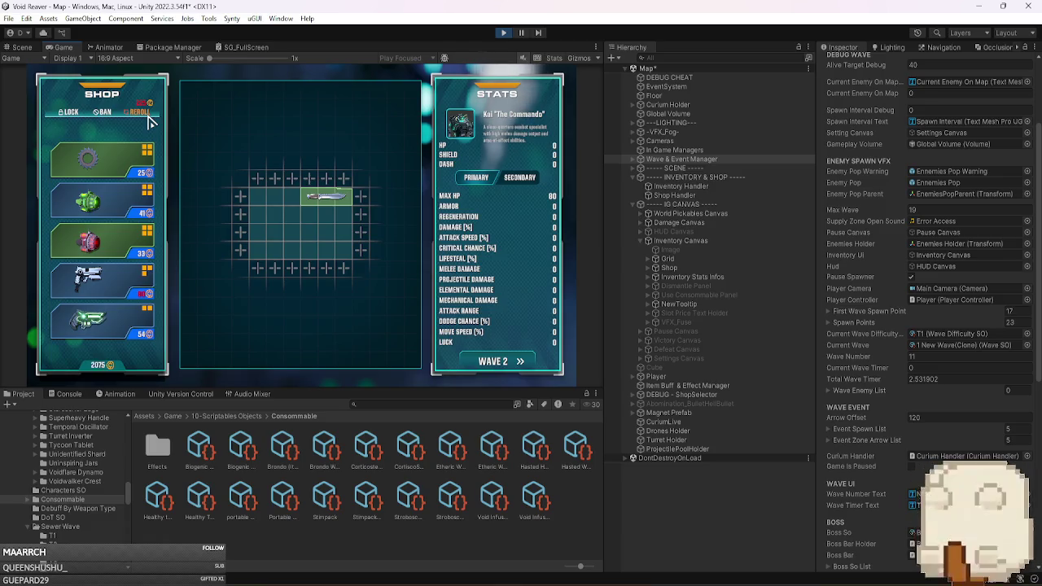
{"action": "left_click", "coordinate": [148, 120]}
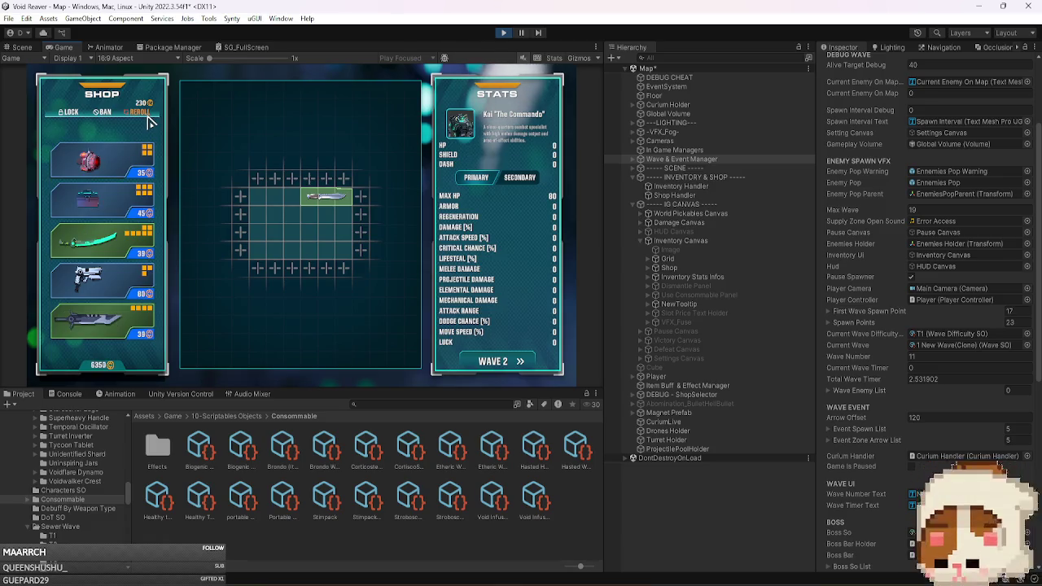
{"action": "left_click", "coordinate": [148, 120]}
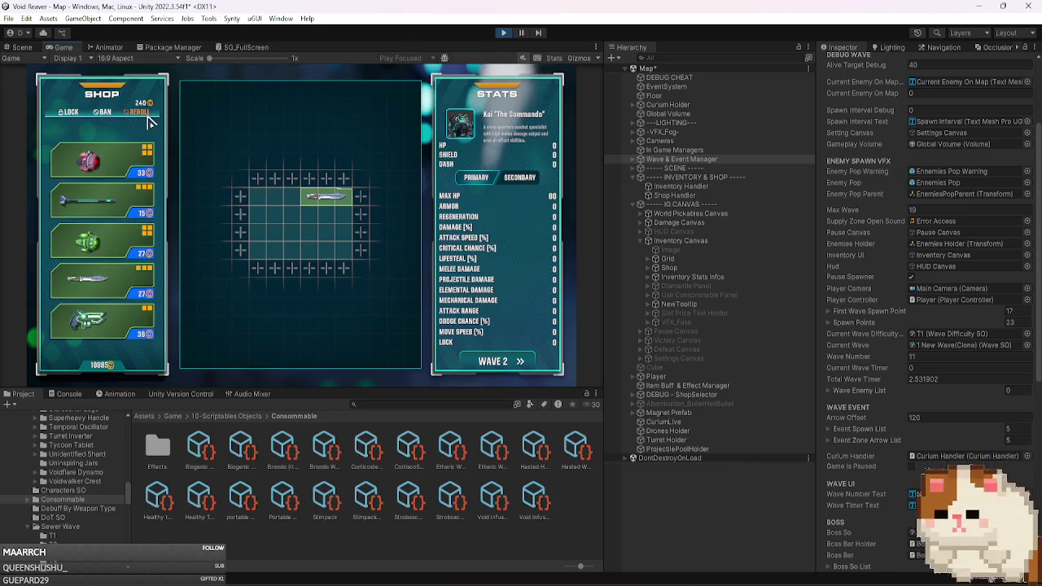
{"action": "left_click", "coordinate": [148, 120]}
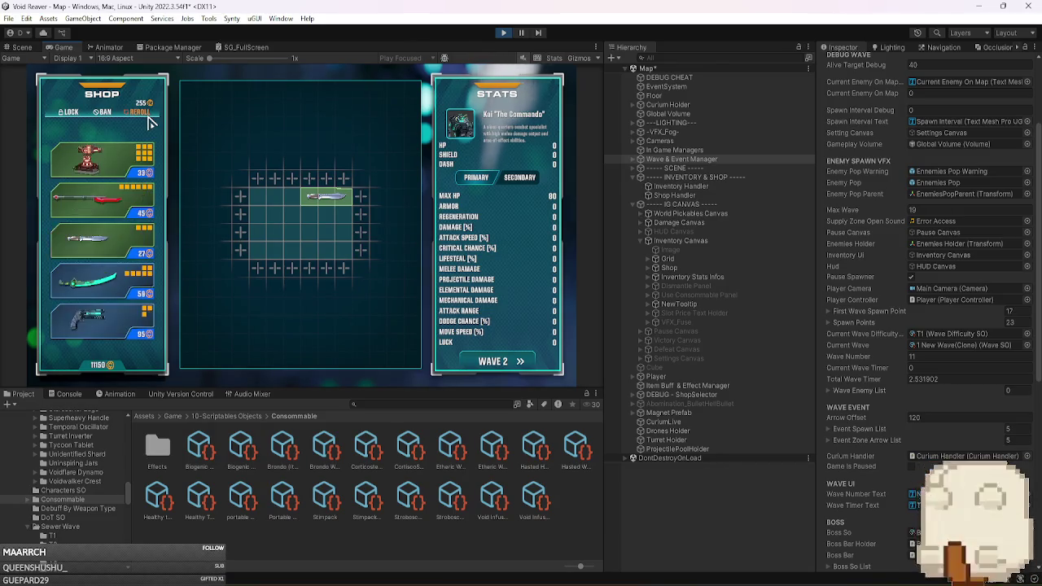
{"action": "left_click", "coordinate": [148, 120]}
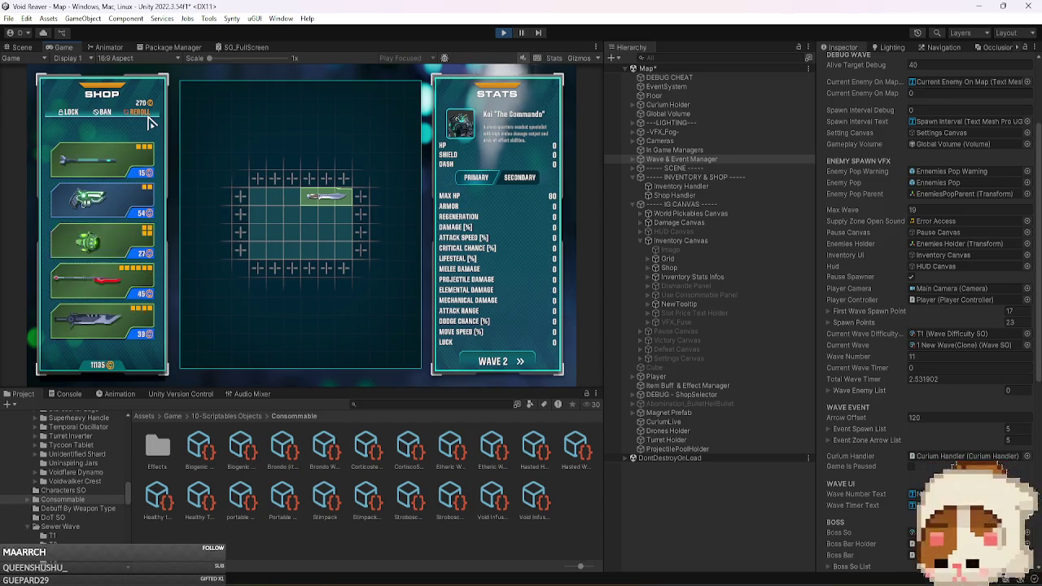
{"action": "left_click", "coordinate": [148, 121]}
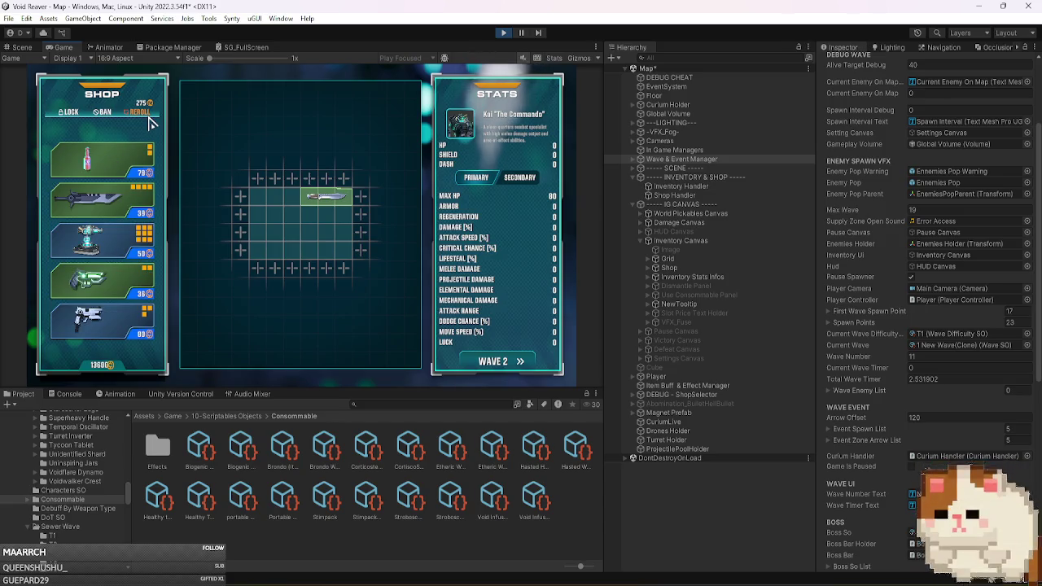
{"action": "left_click", "coordinate": [149, 120]}
{"action": "left_click", "coordinate": [148, 121]}
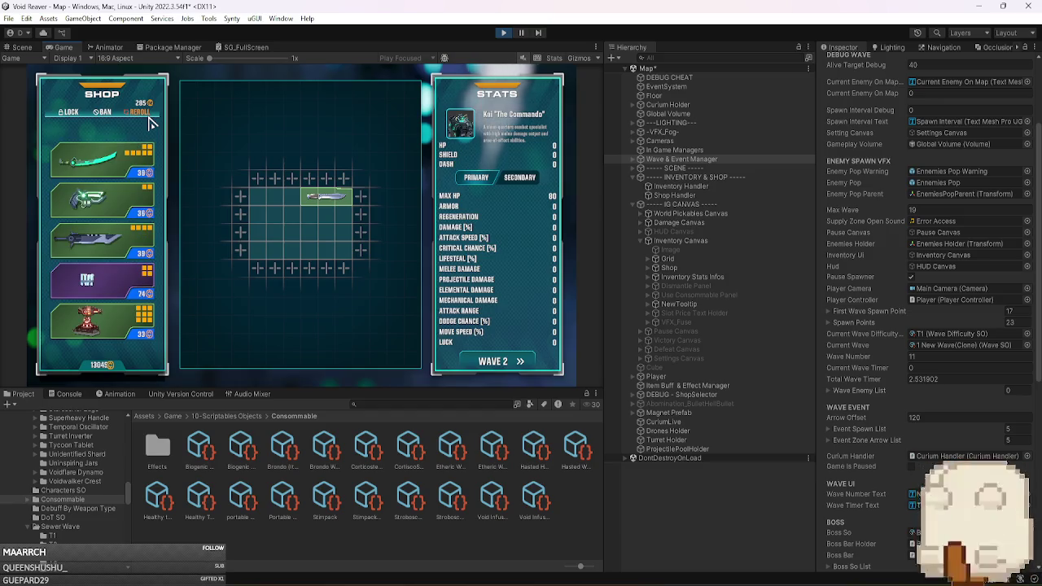
{"action": "left_click", "coordinate": [148, 120]}
{"action": "left_click", "coordinate": [148, 121]}
{"action": "left_click", "coordinate": [149, 120]}
{"action": "left_click", "coordinate": [148, 120]}
{"action": "left_click", "coordinate": [148, 121]}
{"action": "mouse_move", "coordinate": [104, 196]}
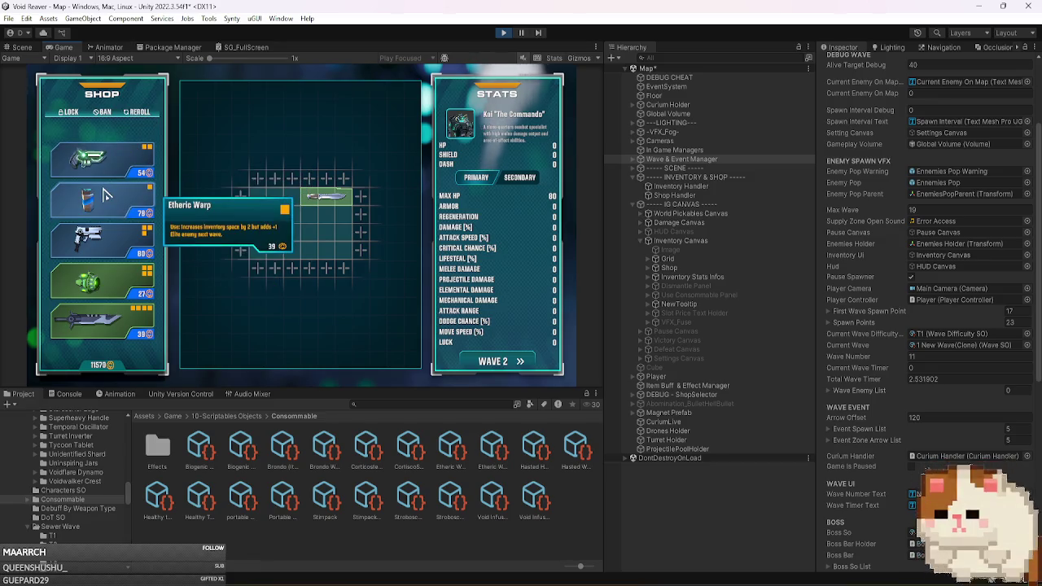
{"action": "left_click", "coordinate": [143, 118]}
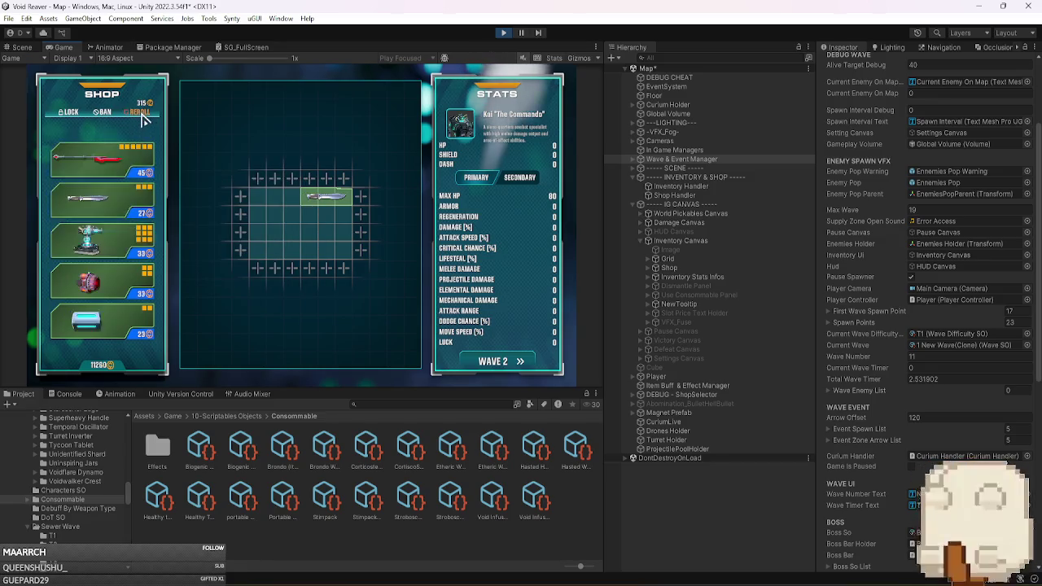
{"action": "left_click", "coordinate": [143, 118]}
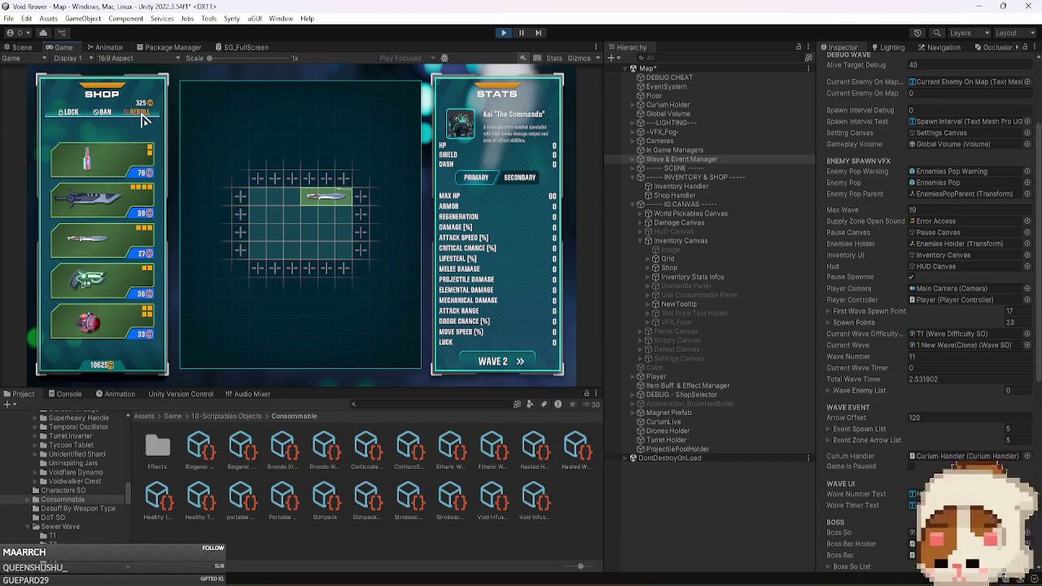
{"action": "left_click", "coordinate": [142, 118]}
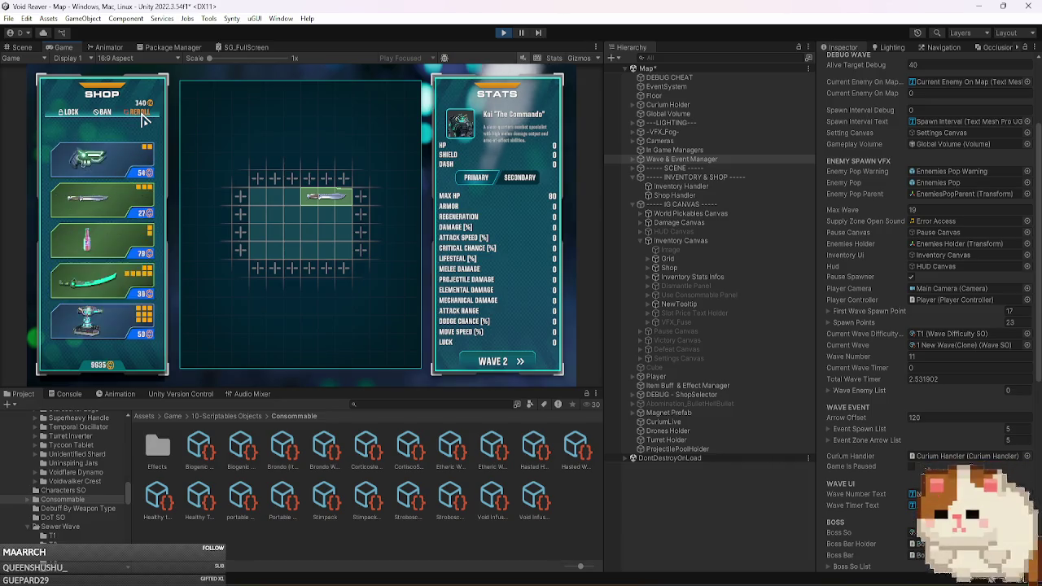
{"action": "left_click", "coordinate": [143, 118]}
{"action": "left_click", "coordinate": [142, 118]}
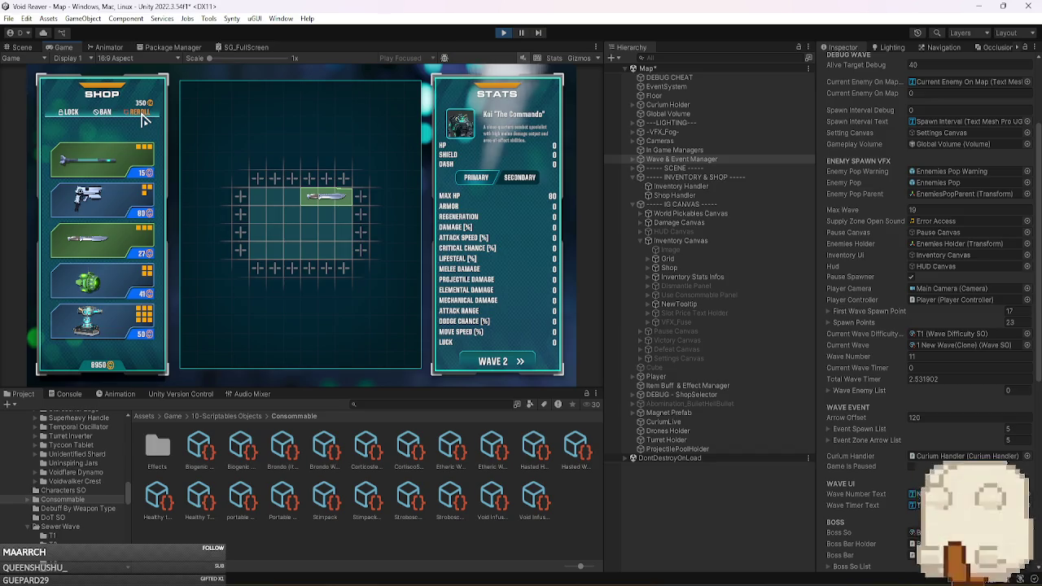
{"action": "left_click", "coordinate": [140, 112]}
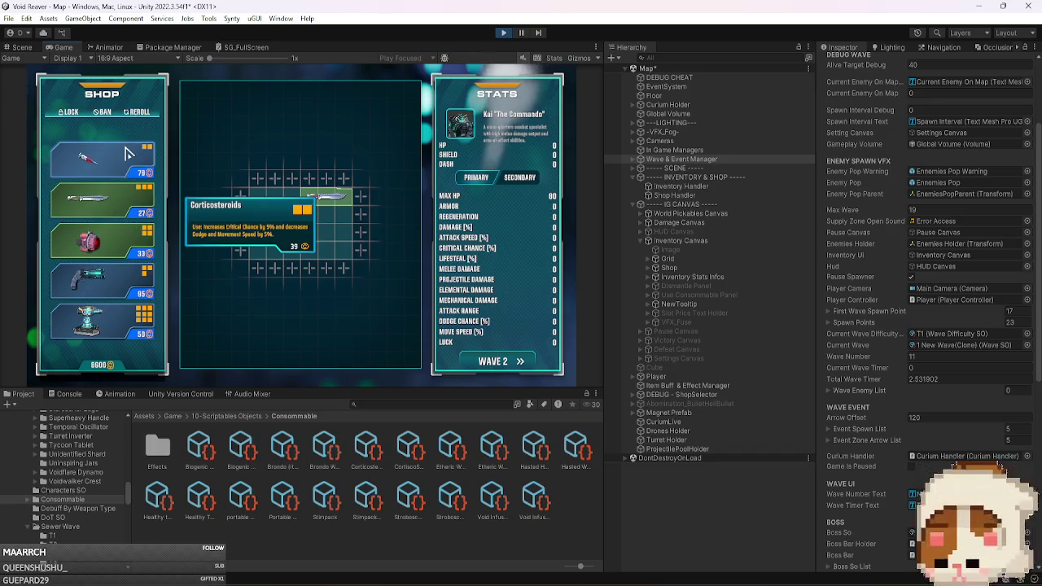
{"action": "left_click_drag", "start_coordinate": [126, 153], "coordinate": [291, 236]}
Use Corticosteroids from the inventory, ping its Move Speed -5% effect and open MoveSpeedEffect.cs.
{"action": "left_click", "coordinate": [284, 223]}
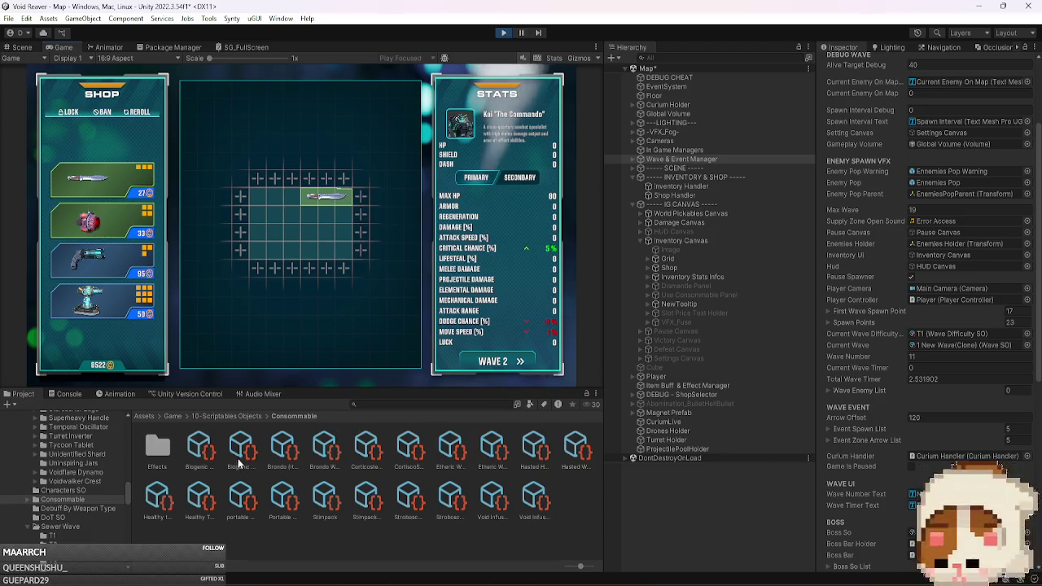
{"action": "left_click", "coordinate": [371, 458]}
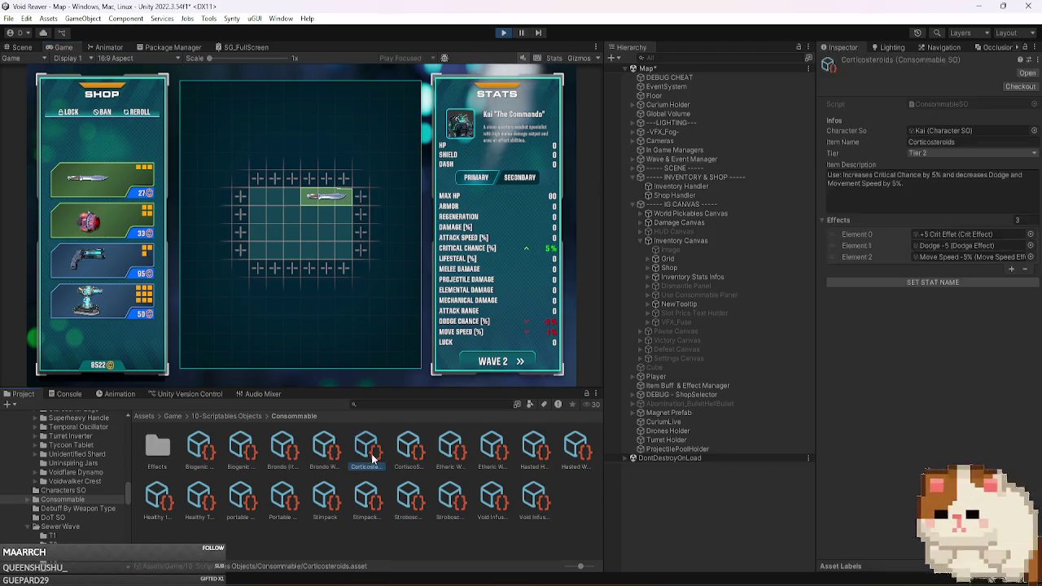
{"action": "left_click", "coordinate": [973, 255]}
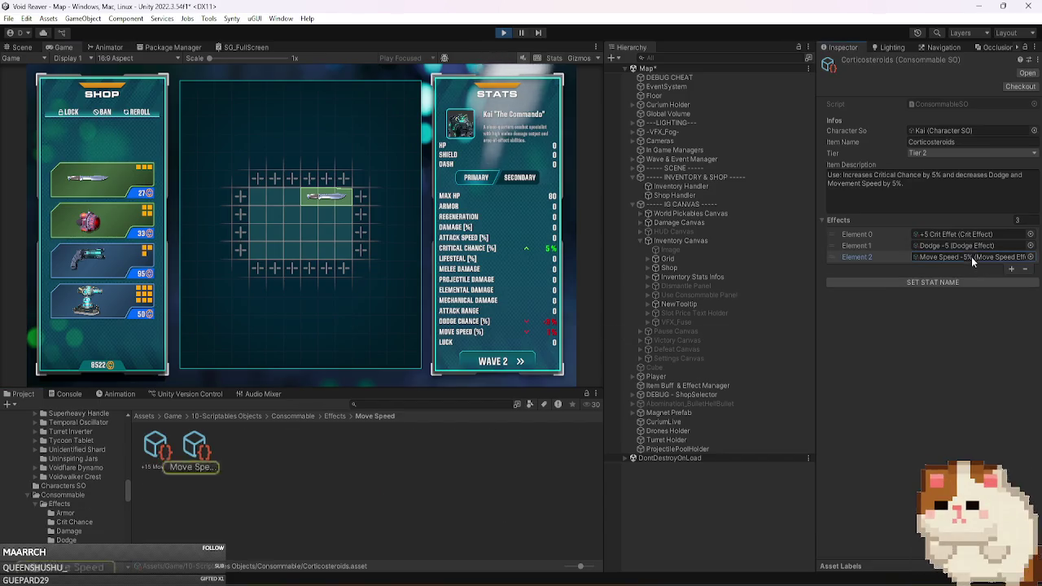
{"action": "left_click", "coordinate": [198, 448]}
{"action": "double_click", "coordinate": [960, 109]}
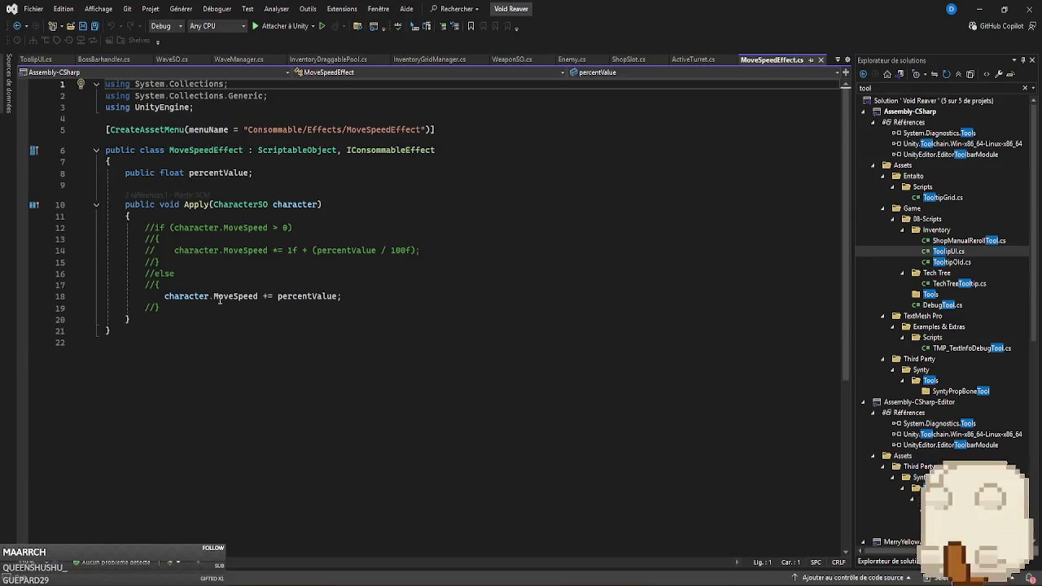
Check the MoveSpeed definition used in MoveSpeedEffect's Apply, then return to Unity.
{"action": "mouse_move", "coordinate": [227, 299]}
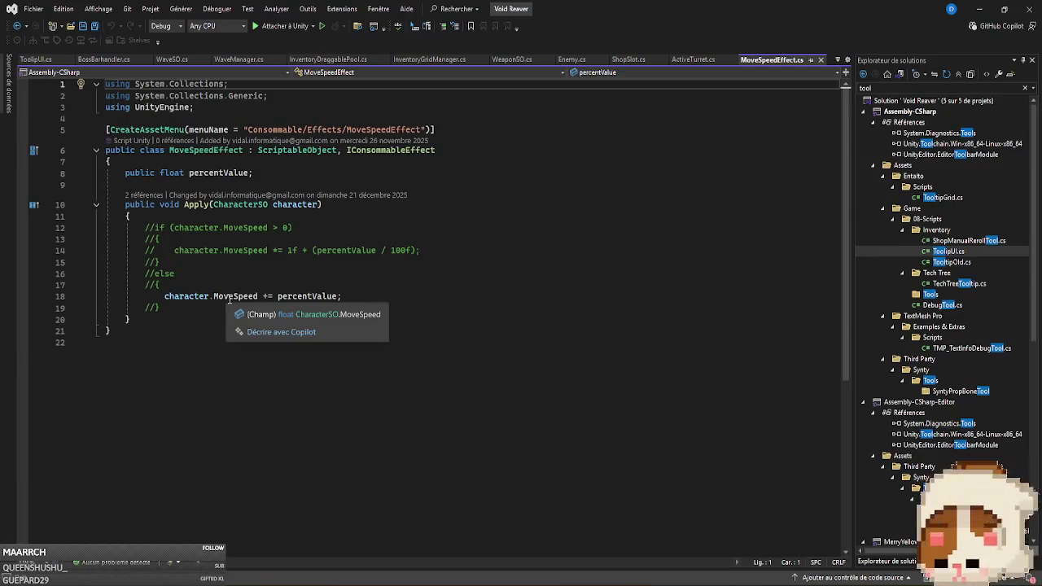
{"action": "key", "text": "ctrl"}
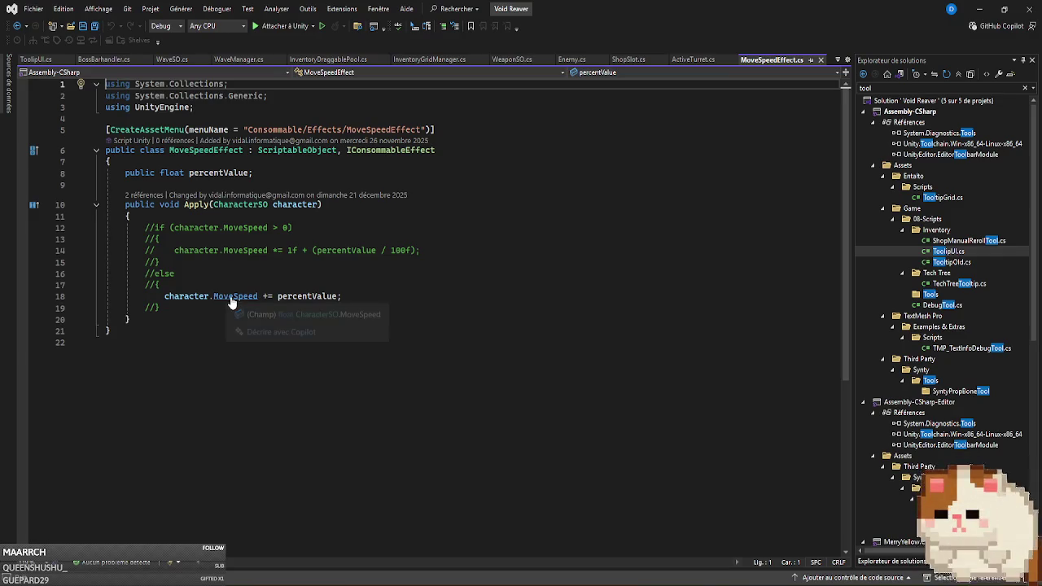
{"action": "key", "text": "alt+Tab"}
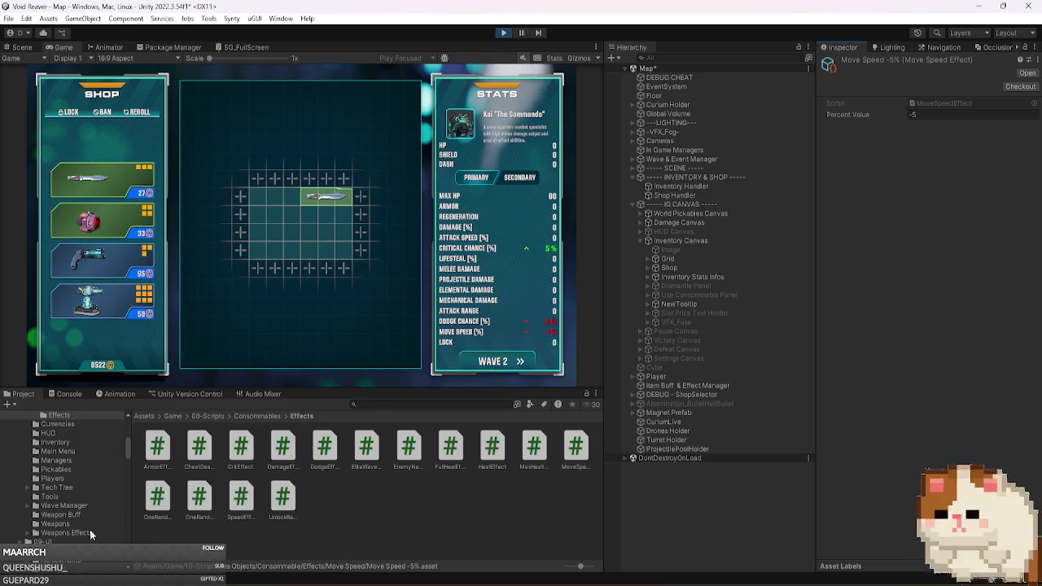
Browse 08-Scripts to the Consommable folder and select the Corticosteroids asset.
{"action": "scroll", "coordinate": [89, 524], "scroll_direction": "up", "scroll_amount": 5}
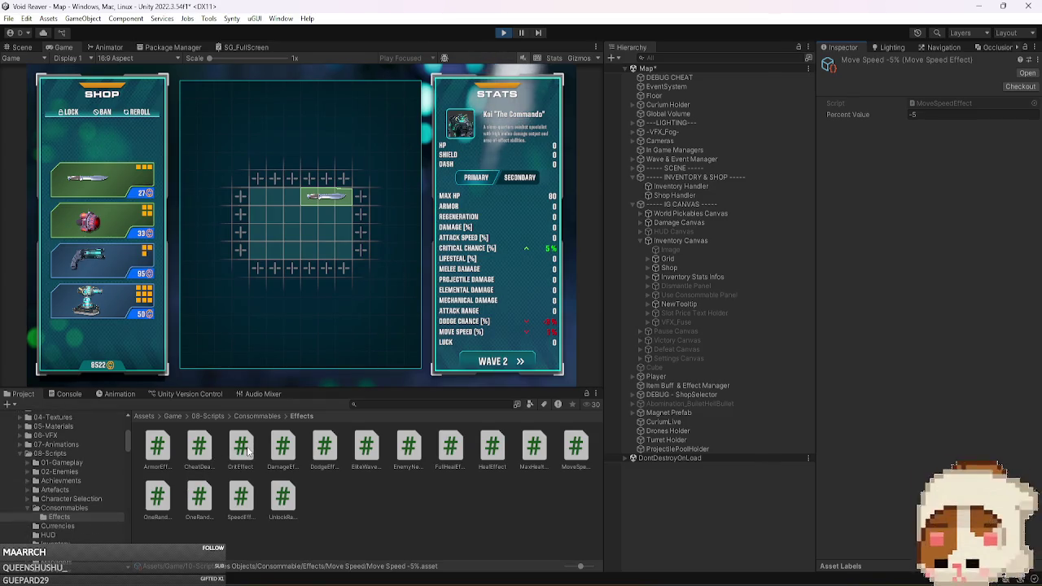
{"action": "left_click", "coordinate": [86, 454]}
{"action": "scroll", "coordinate": [108, 495], "scroll_direction": "down", "scroll_amount": 5}
{"action": "scroll", "coordinate": [105, 502], "scroll_direction": "up", "scroll_amount": 10}
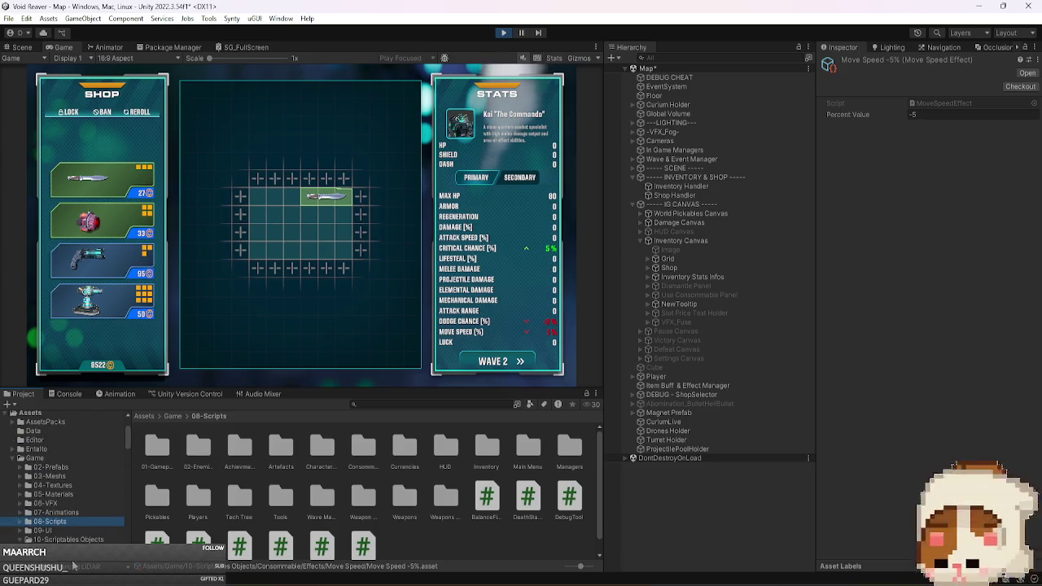
{"action": "scroll", "coordinate": [82, 521], "scroll_direction": "down", "scroll_amount": 5}
{"action": "left_click", "coordinate": [93, 508]}
{"action": "scroll", "coordinate": [94, 508], "scroll_direction": "down", "scroll_amount": 3}
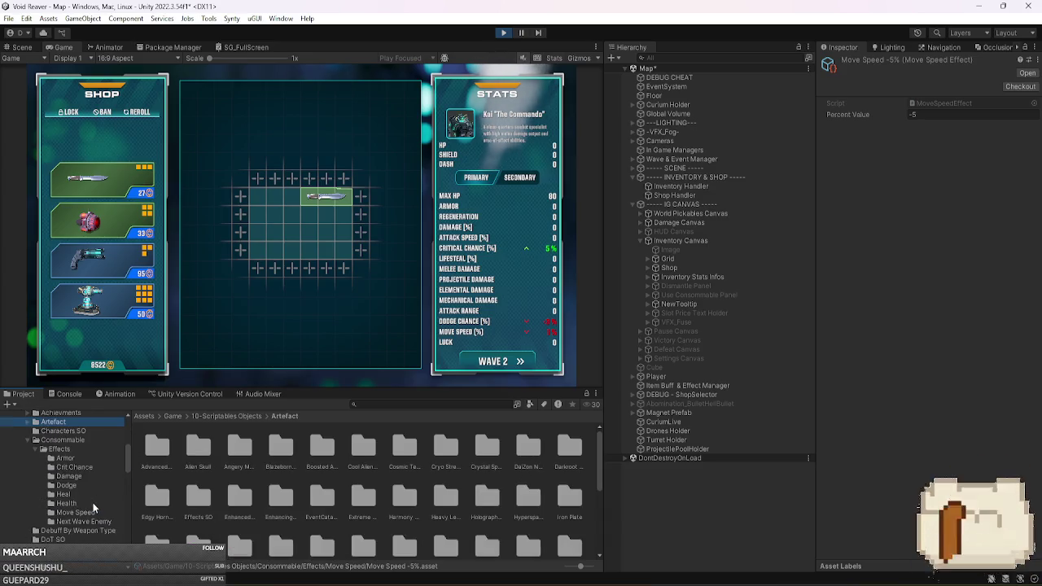
{"action": "left_click", "coordinate": [71, 441]}
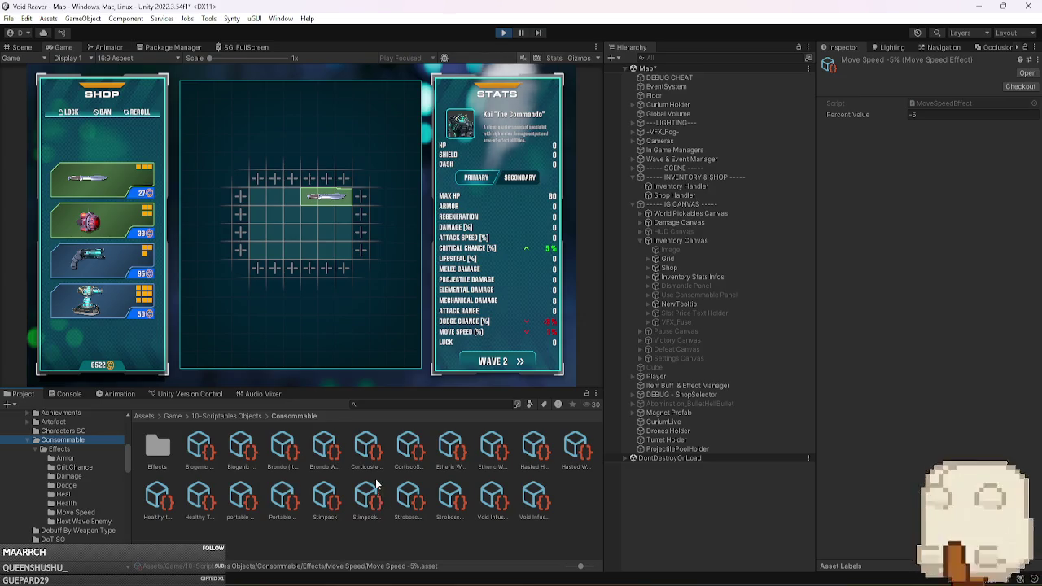
{"action": "left_click", "coordinate": [366, 447]}
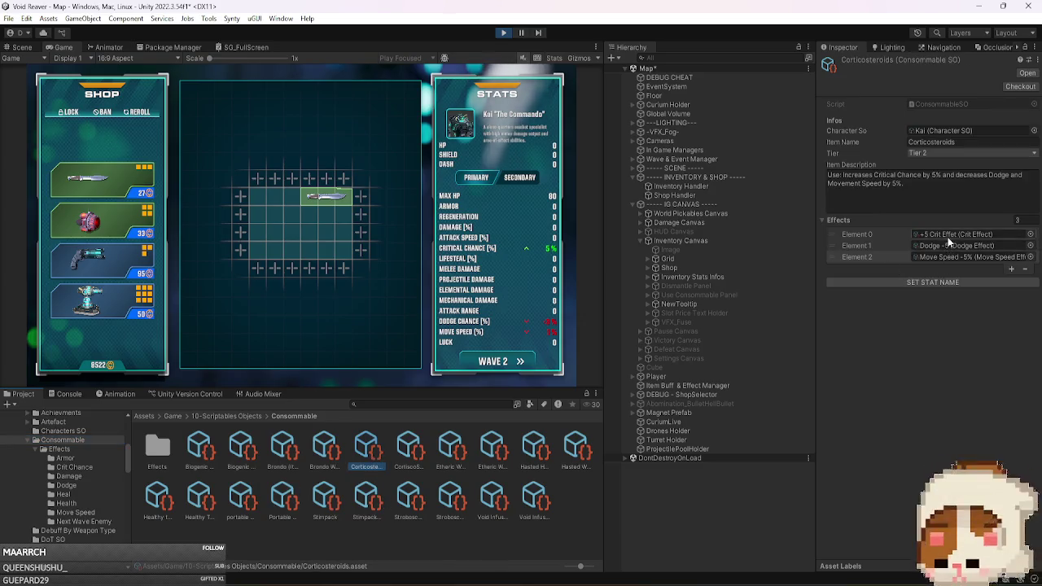
Ping the +5 Crit Effet asset and open its CritEffect script in Visual Studio.
{"action": "left_click", "coordinate": [950, 234]}
{"action": "double_click", "coordinate": [950, 234]}
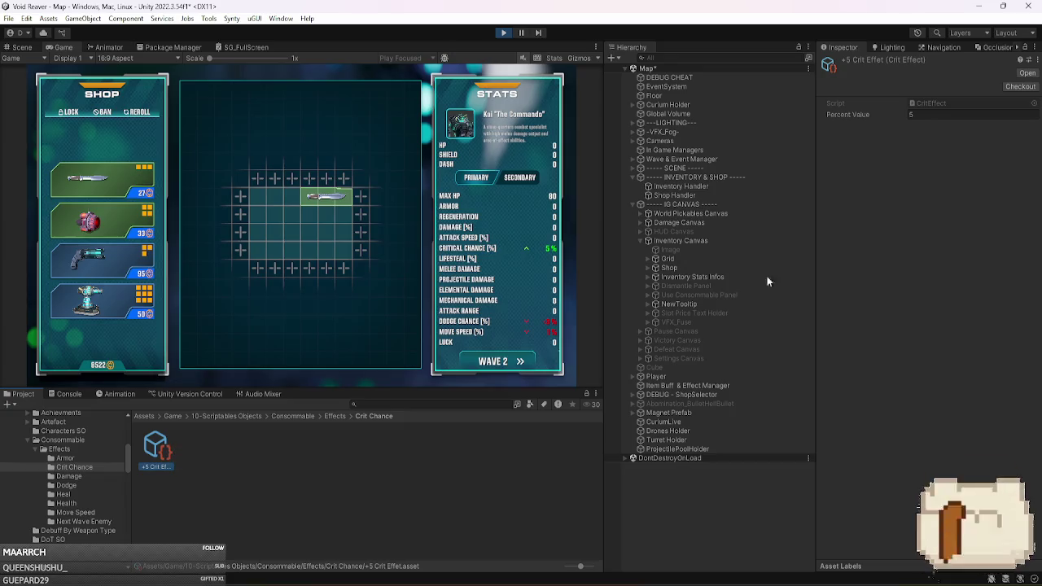
{"action": "double_click", "coordinate": [965, 102]}
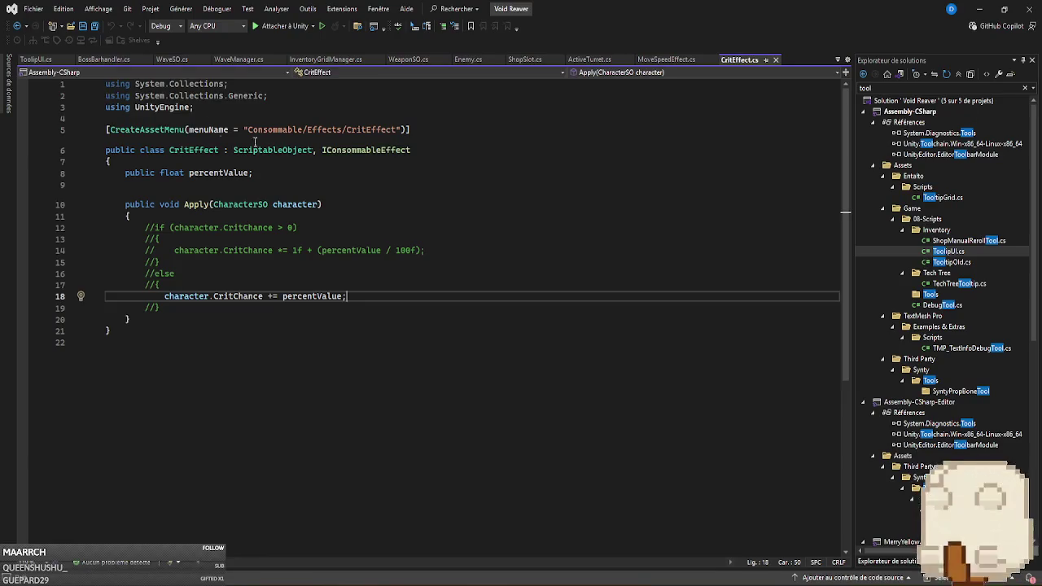
{"action": "left_click", "coordinate": [692, 60]}
Compare CritEffect.cs against MoveSpeedEffect.cs and place the caret at the end of line 18.
{"action": "left_click", "coordinate": [729, 59]}
{"action": "left_click", "coordinate": [682, 58]}
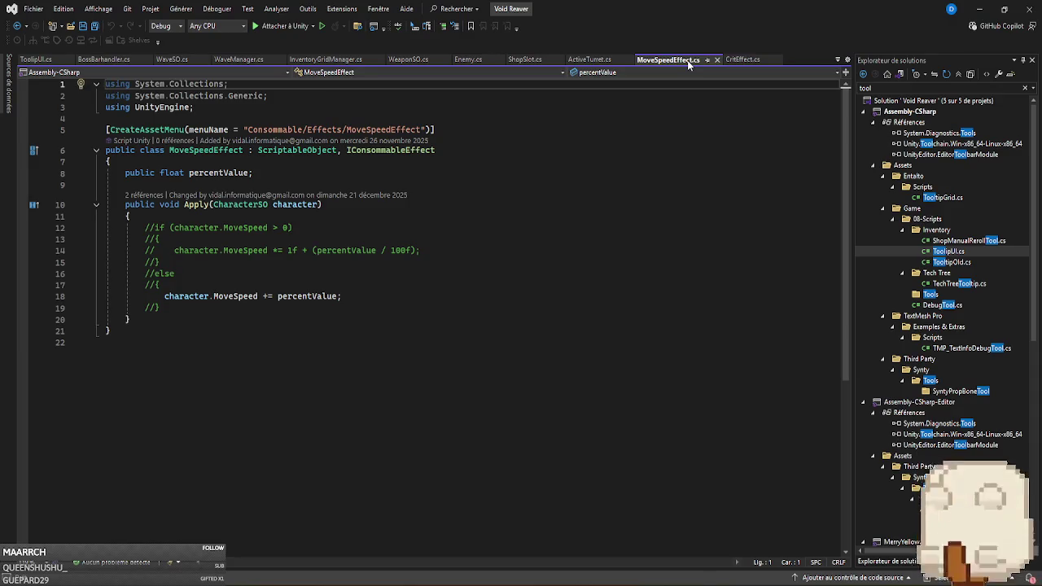
{"action": "left_click", "coordinate": [402, 297]}
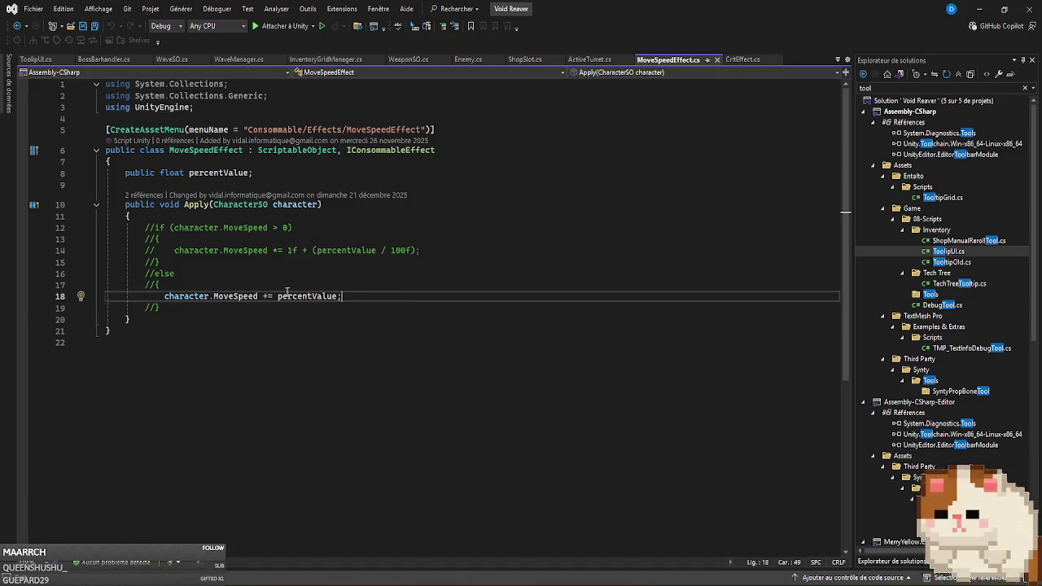
{"action": "mouse_move", "coordinate": [316, 299]}
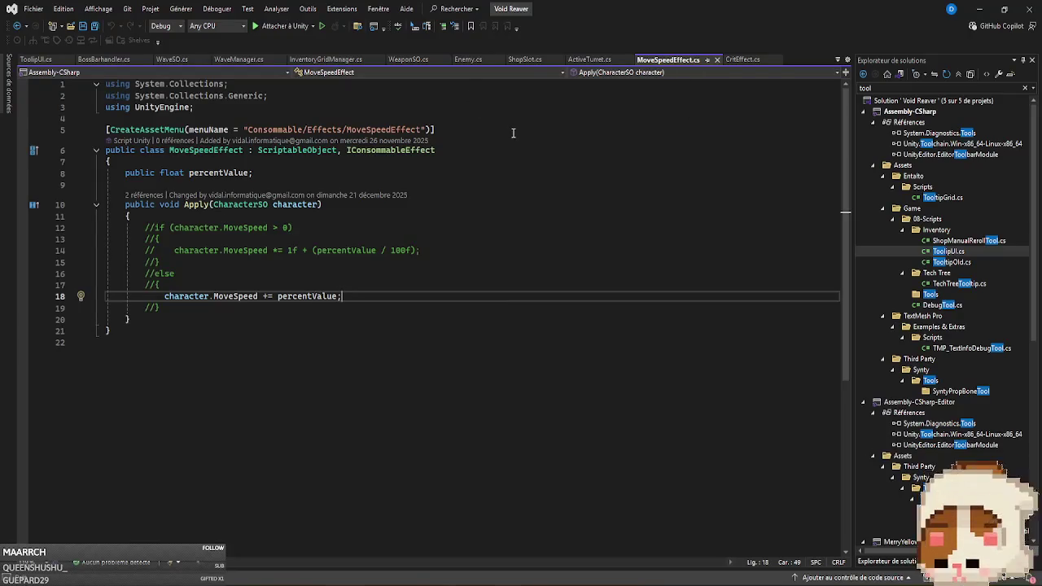
{"action": "left_click", "coordinate": [968, 89]}
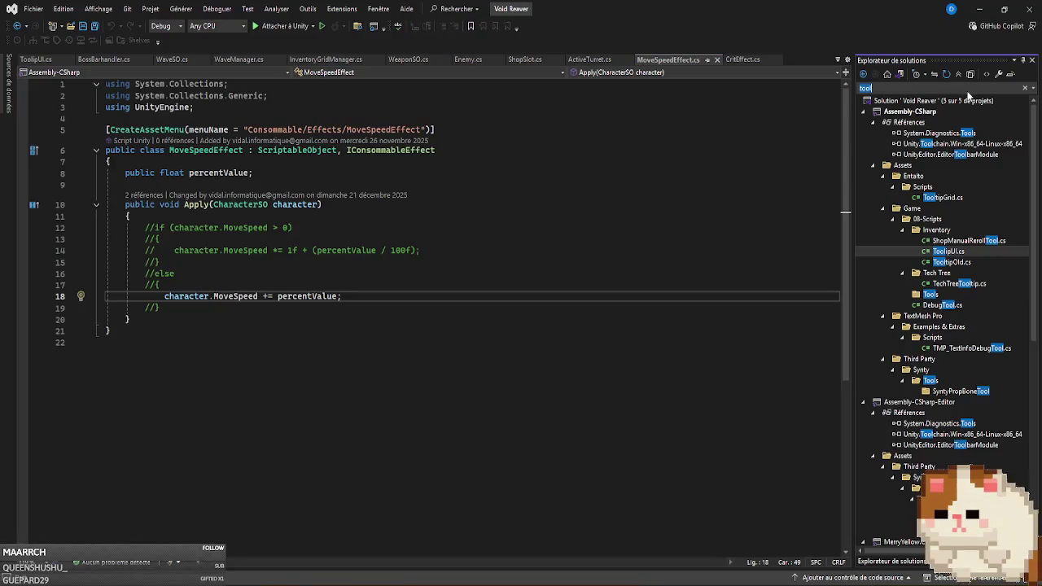
Search 'in' in Solution Explorer, open InventoryStatPanel.cs and go to CompareStatInInventoryPanel.
{"action": "type", "text": "inventory"}
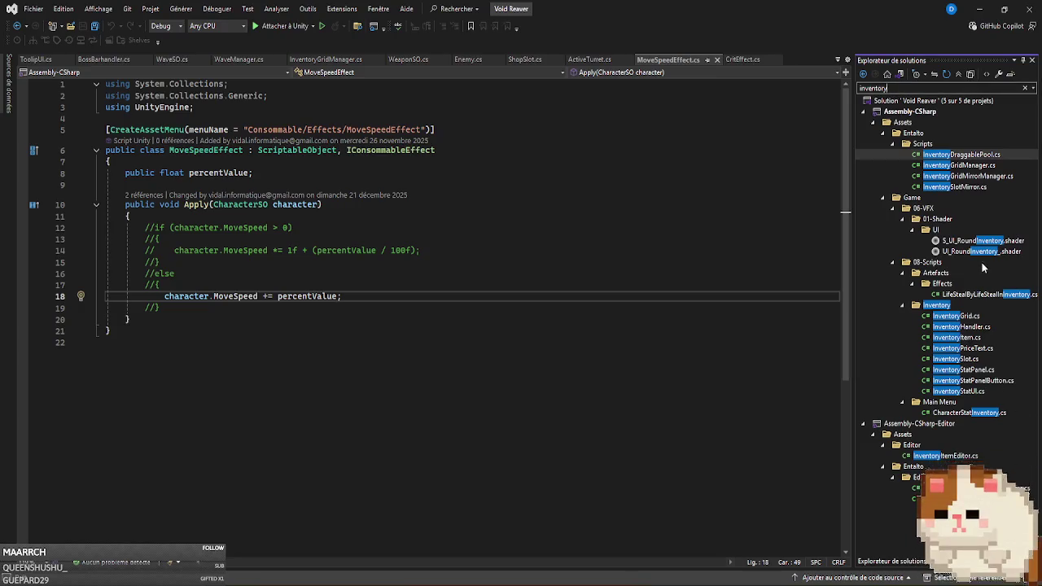
{"action": "double_click", "coordinate": [984, 370]}
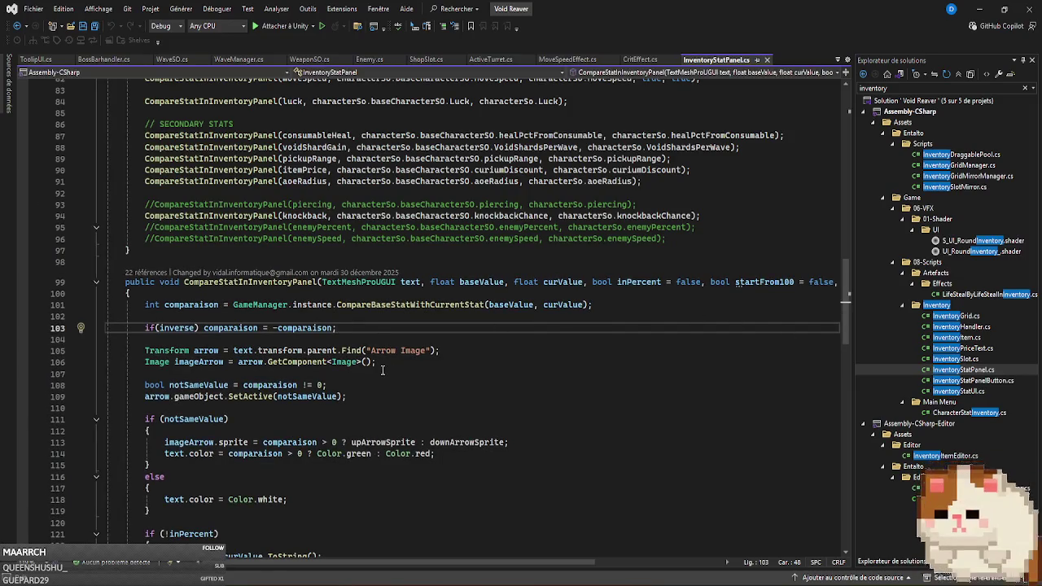
{"action": "scroll", "coordinate": [384, 370], "scroll_direction": "up", "scroll_amount": 3}
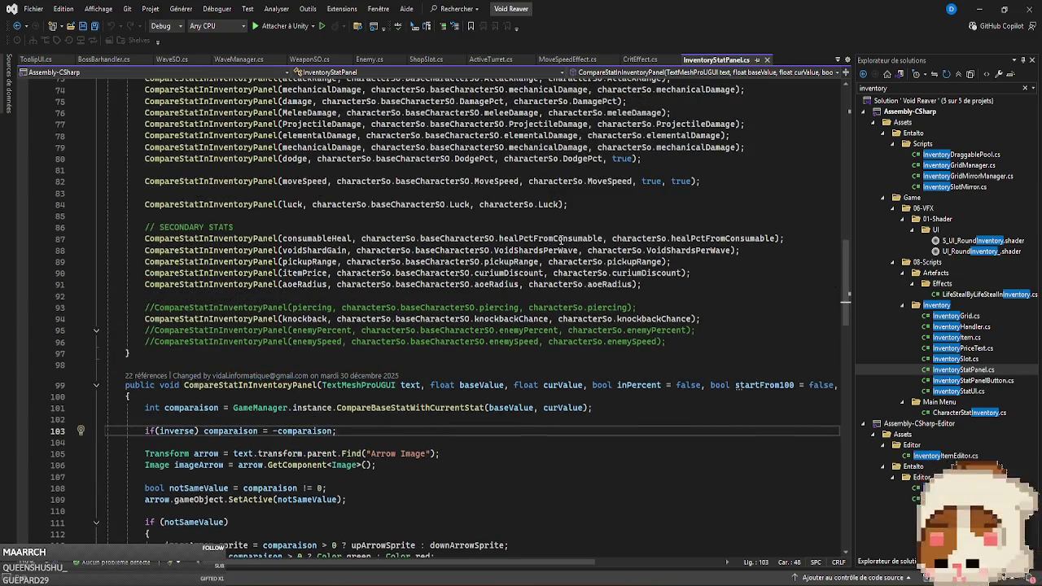
{"action": "scroll", "coordinate": [561, 238], "scroll_direction": "up", "scroll_amount": 1}
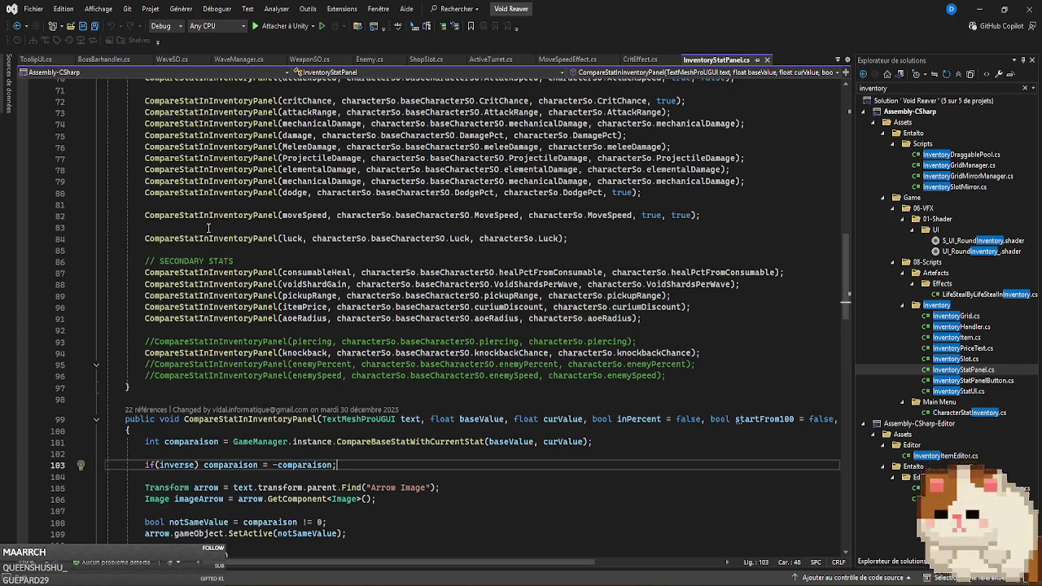
{"action": "left_click", "coordinate": [249, 214], "text": "ctrl"}
{"action": "scroll", "coordinate": [506, 358], "scroll_direction": "down", "scroll_amount": 4}
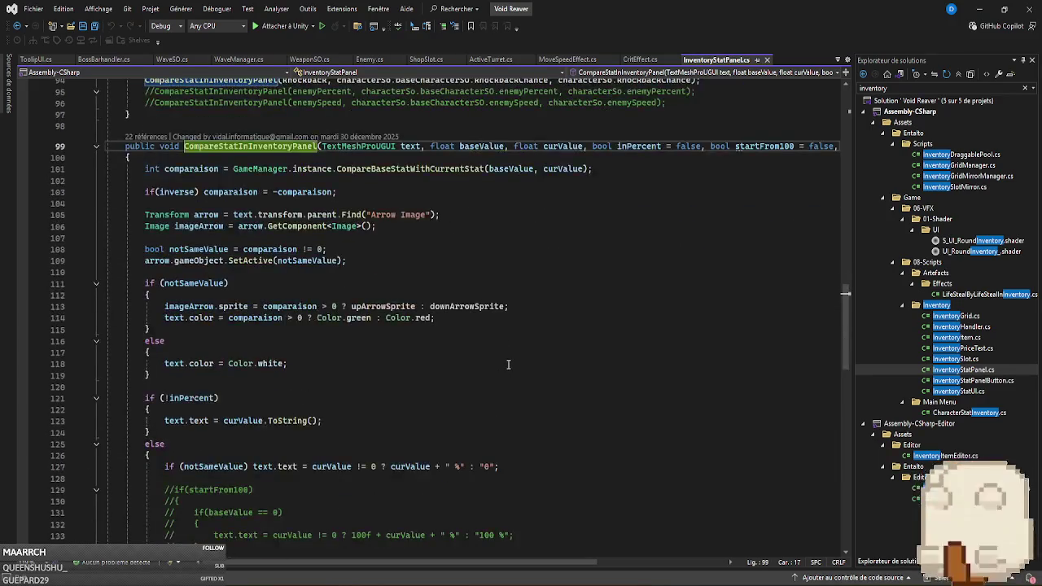
{"action": "scroll", "coordinate": [514, 358], "scroll_direction": "down", "scroll_amount": 6}
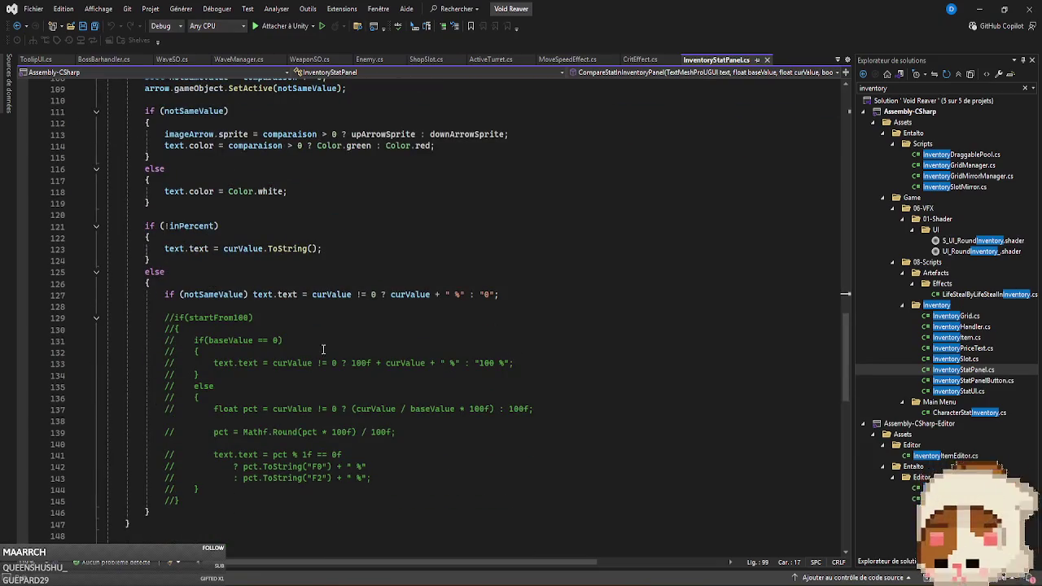
{"action": "scroll", "coordinate": [329, 385], "scroll_direction": "up", "scroll_amount": 5}
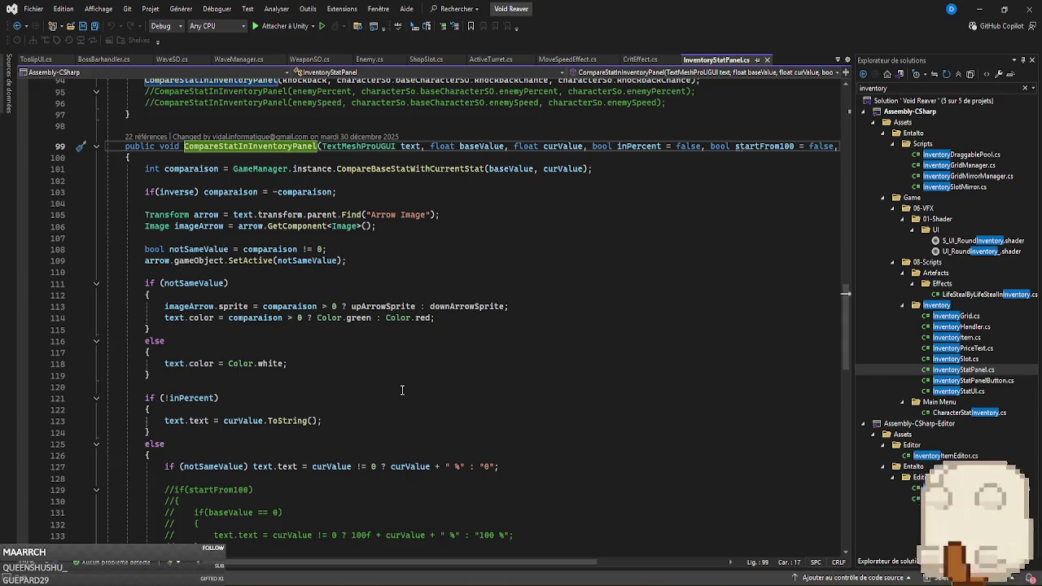
{"action": "scroll", "coordinate": [401, 390], "scroll_direction": "up", "scroll_amount": 4}
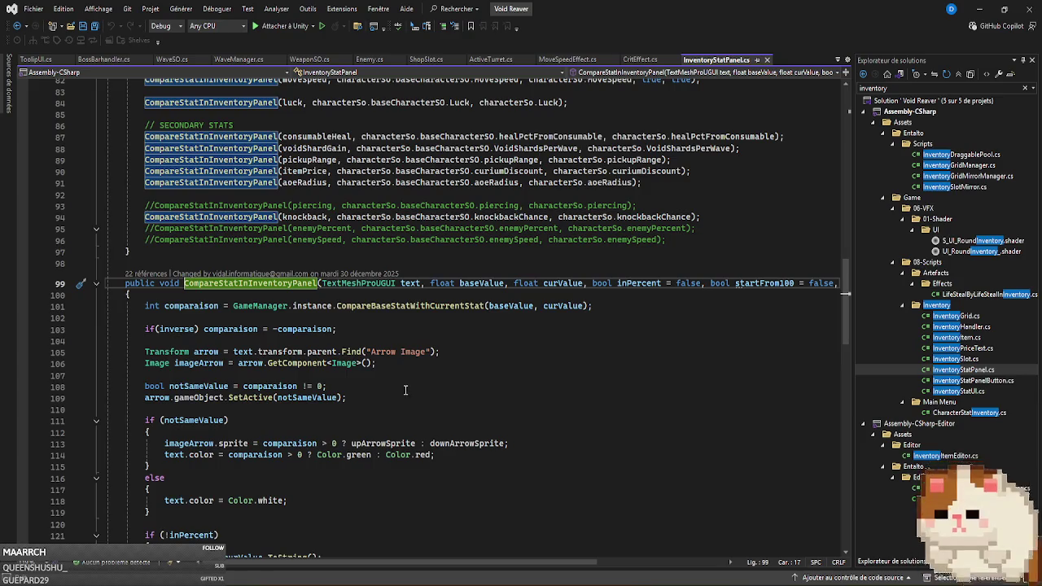
{"action": "scroll", "coordinate": [403, 390], "scroll_direction": "down", "scroll_amount": 4}
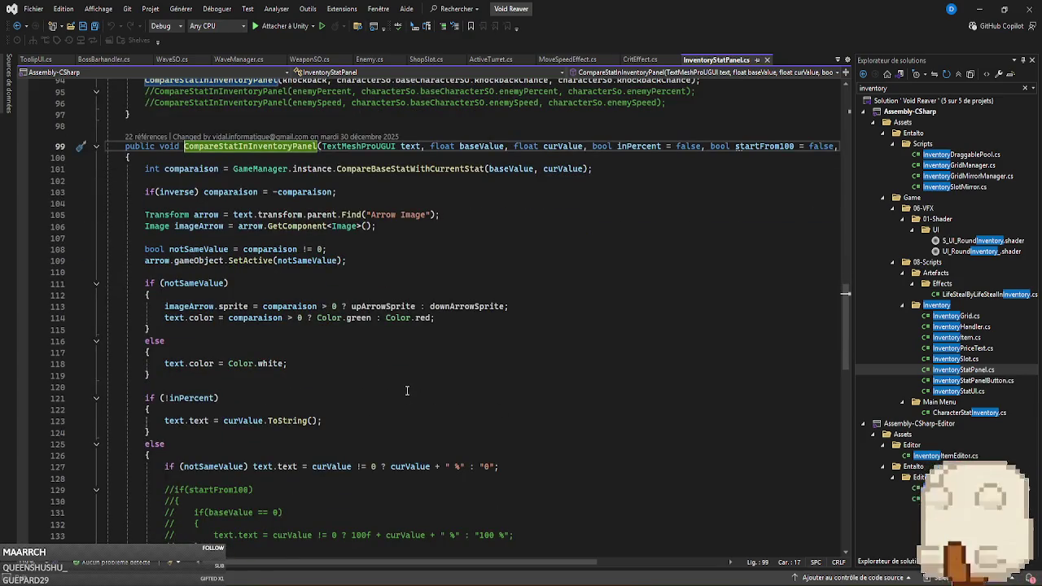
{"action": "key", "text": "alt+Tab"}
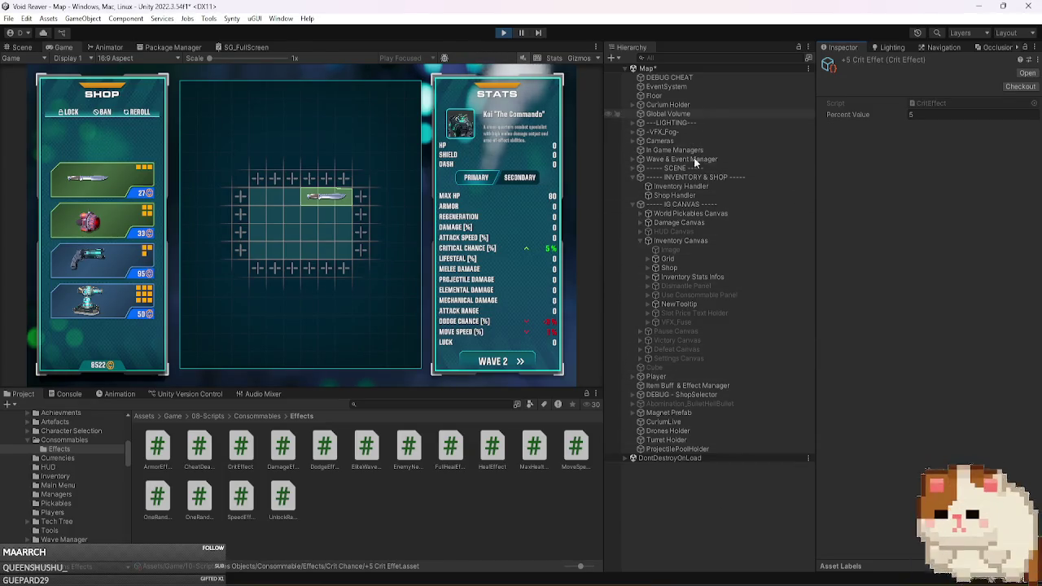
{"action": "left_click", "coordinate": [756, 457]}
{"action": "left_click", "coordinate": [769, 467]}
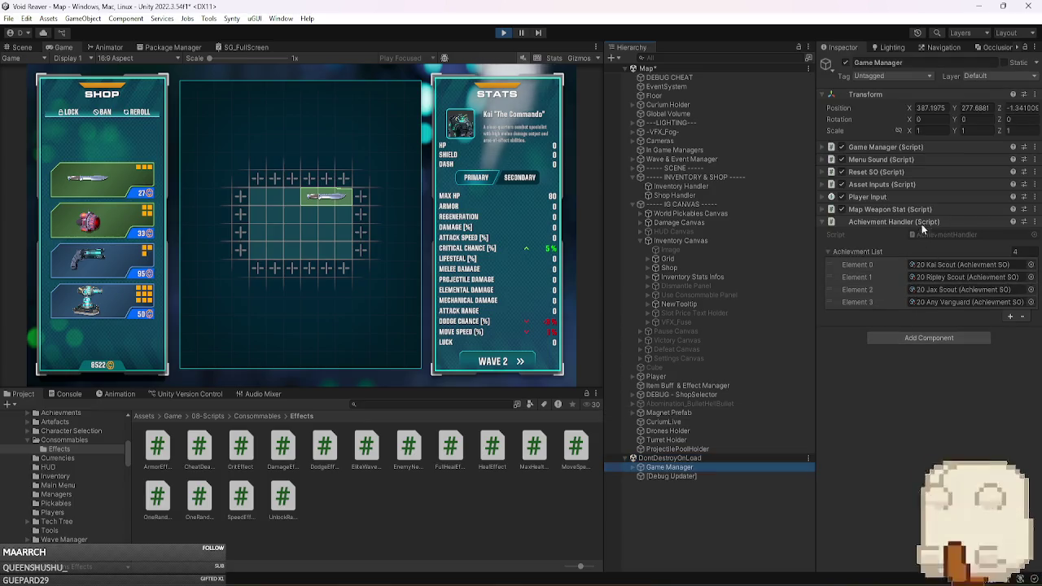
{"action": "left_click", "coordinate": [897, 147]}
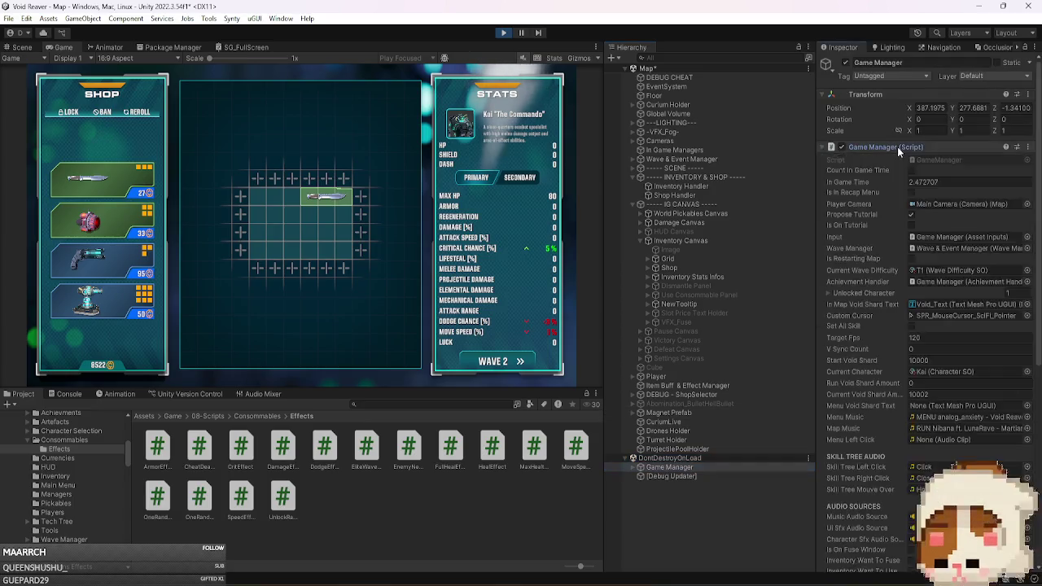
{"action": "left_click", "coordinate": [929, 373]}
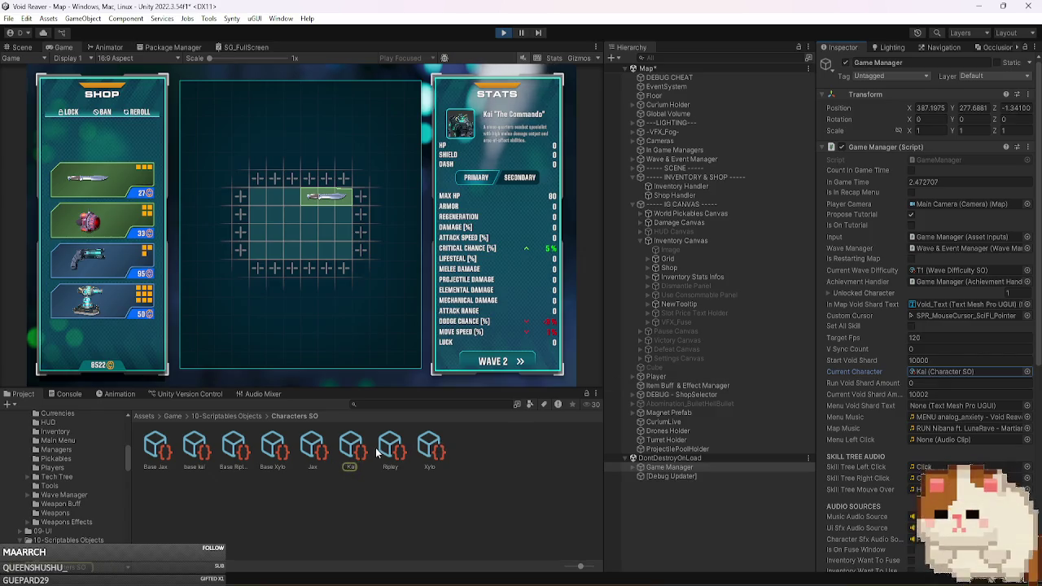
{"action": "left_click", "coordinate": [353, 447]}
{"action": "scroll", "coordinate": [848, 263], "scroll_direction": "down", "scroll_amount": 5}
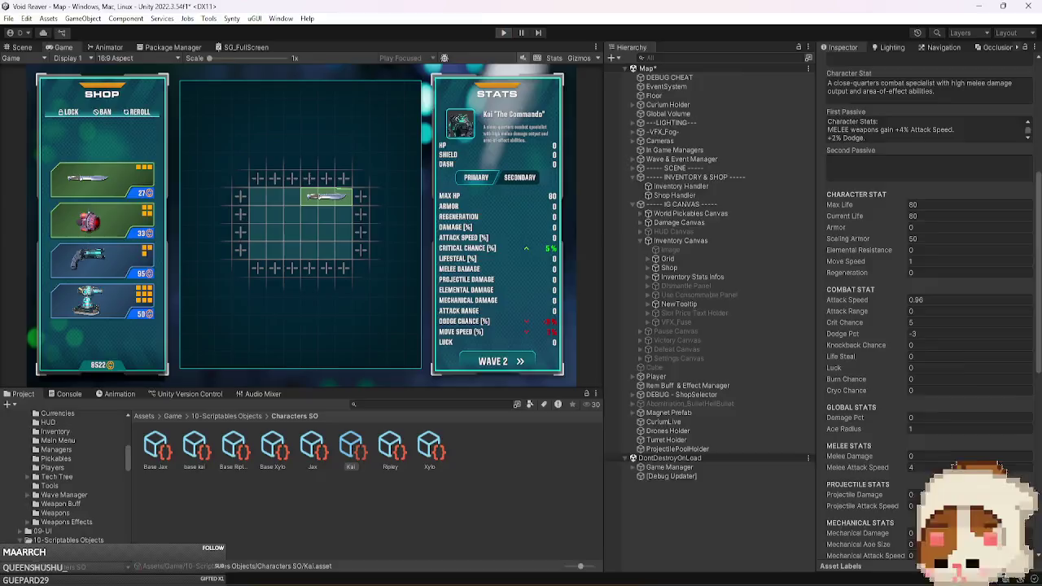
{"action": "key", "text": "alt+Tab"}
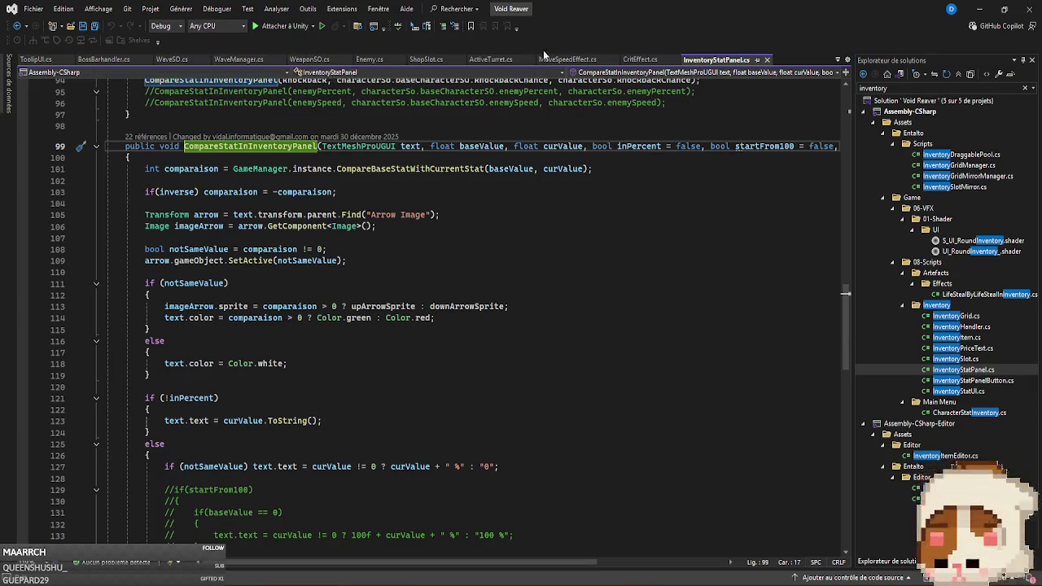
Uncomment the if/else percentage block in MoveSpeedEffect's Apply, save, and return to Unity.
{"action": "left_click", "coordinate": [567, 60]}
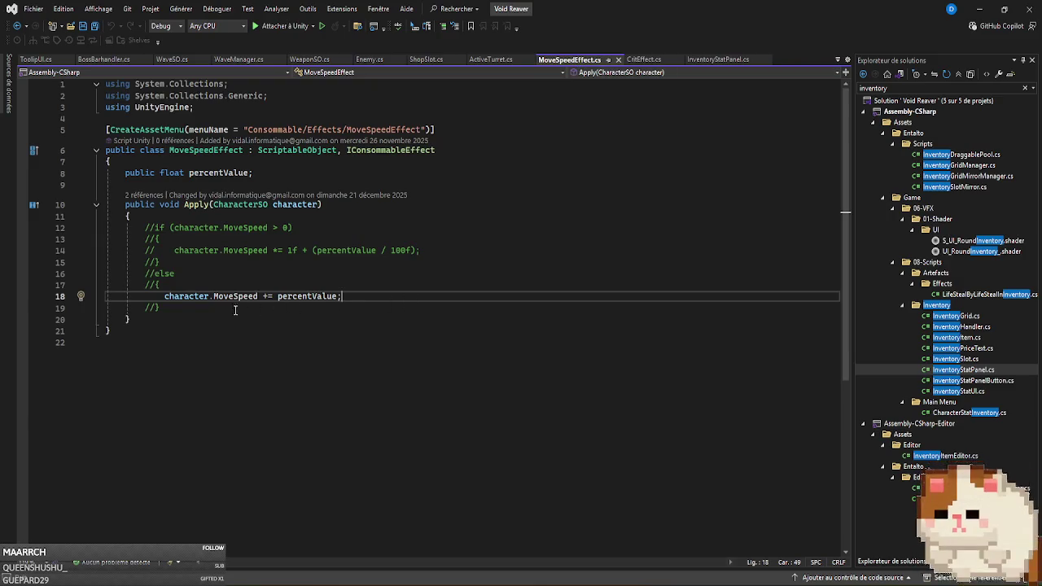
{"action": "left_click_drag", "start_coordinate": [193, 309], "coordinate": [2, 231]}
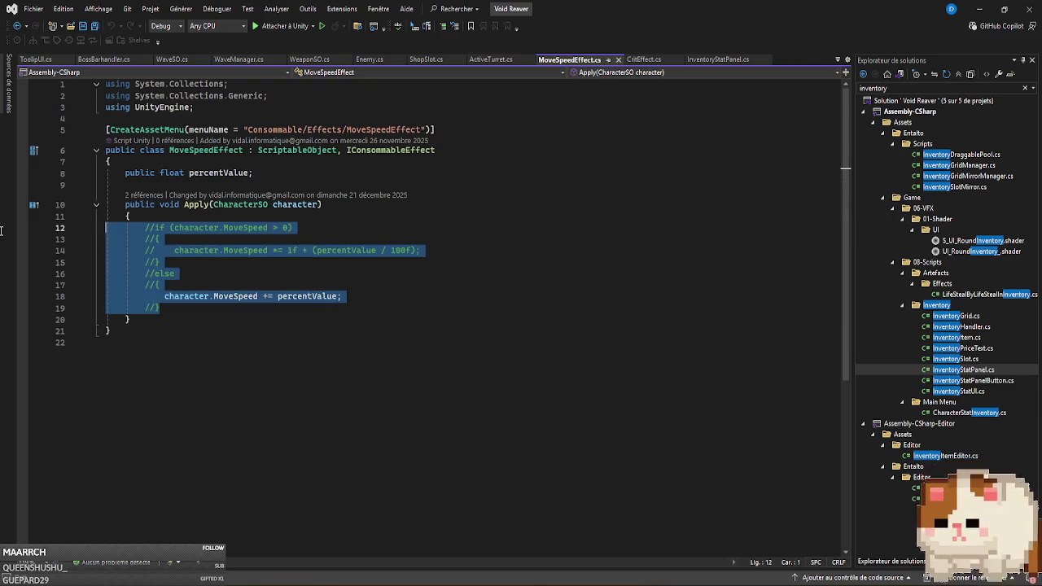
{"action": "left_click", "coordinate": [456, 26]}
{"action": "left_click", "coordinate": [482, 252]}
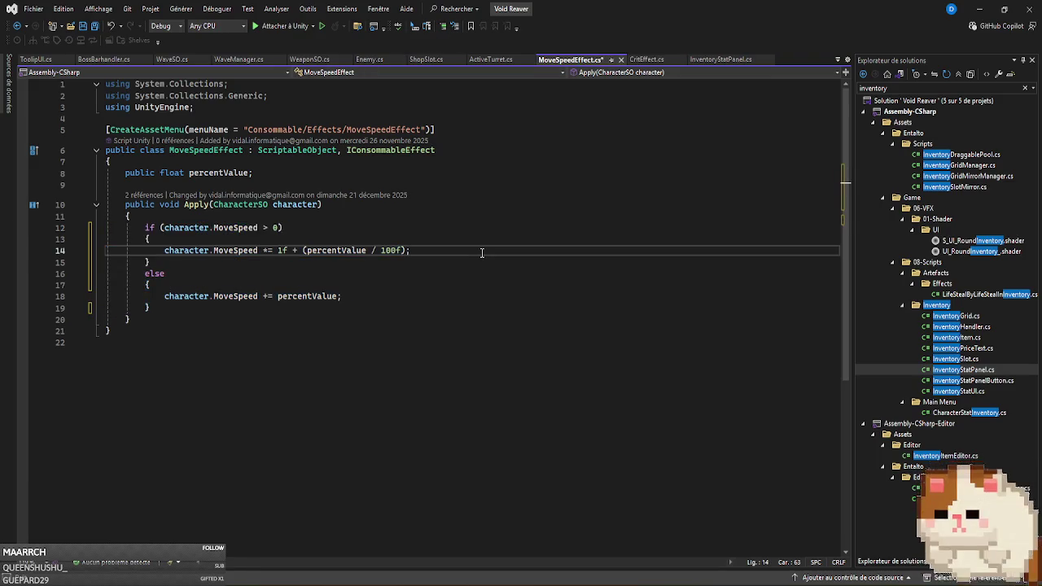
{"action": "key", "text": "ctrl+s"}
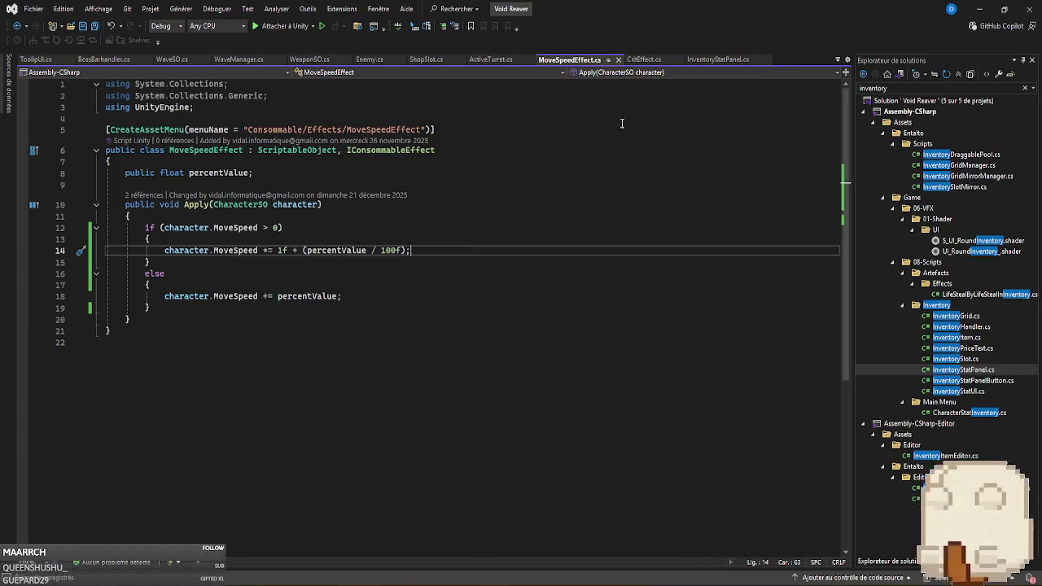
{"action": "key", "text": "alt+Tab"}
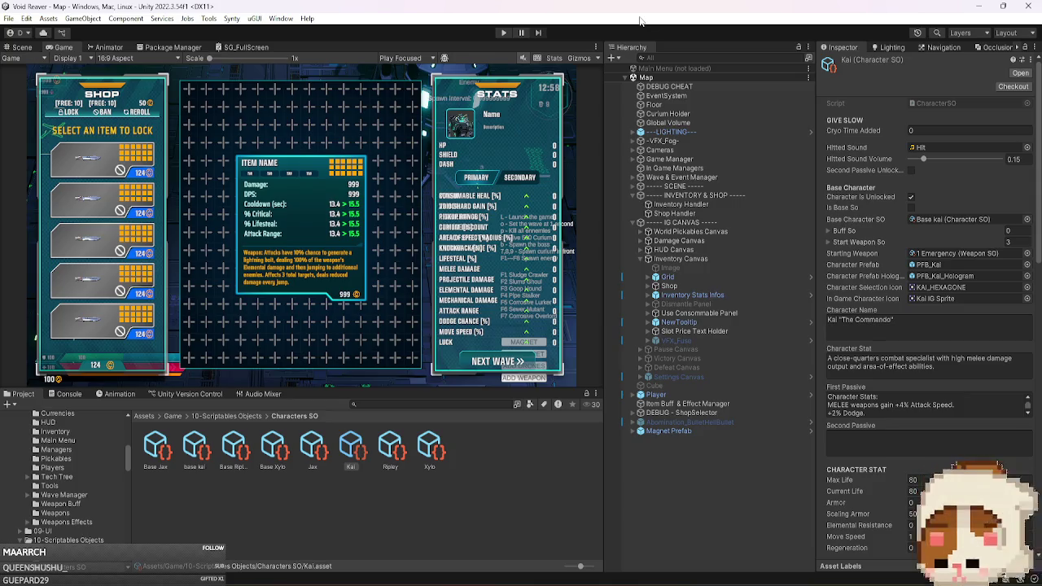
Start Play mode and set the Wave & Event Manager's wave number to 12.
{"action": "left_click", "coordinate": [505, 34]}
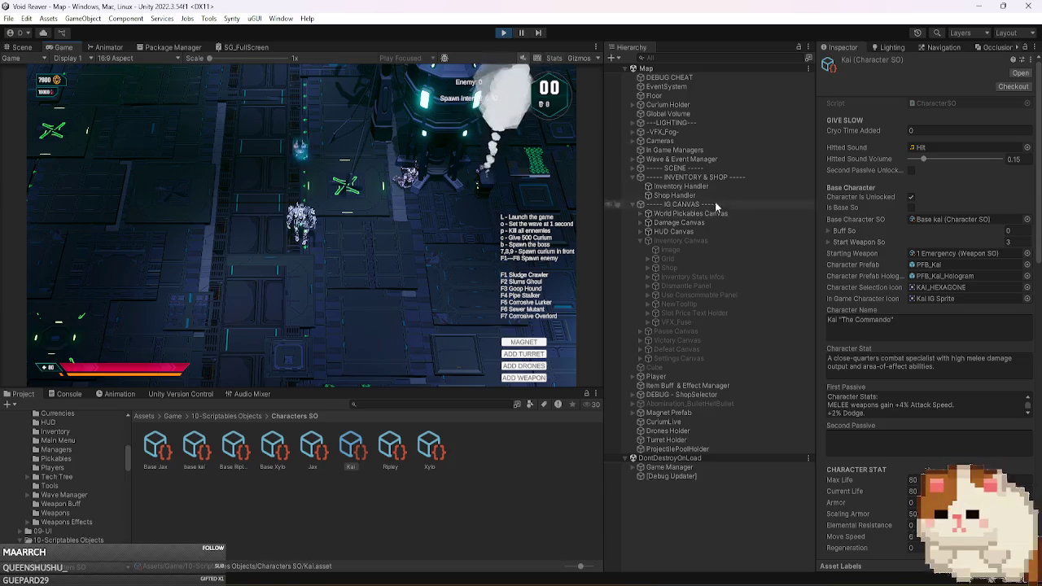
{"action": "left_click", "coordinate": [721, 158]}
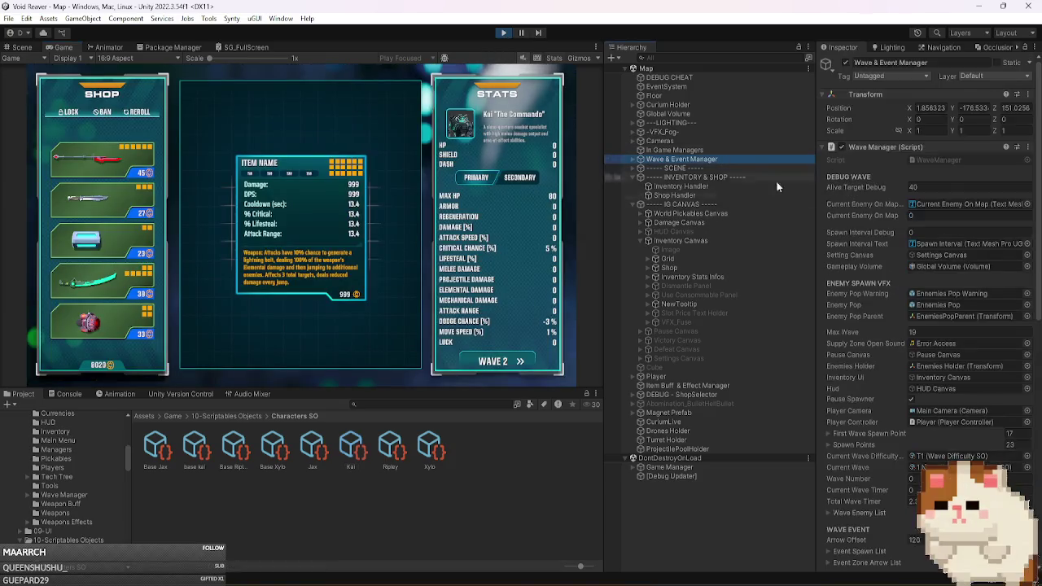
{"action": "left_click", "coordinate": [913, 478]}
{"action": "type", "text": "12"}
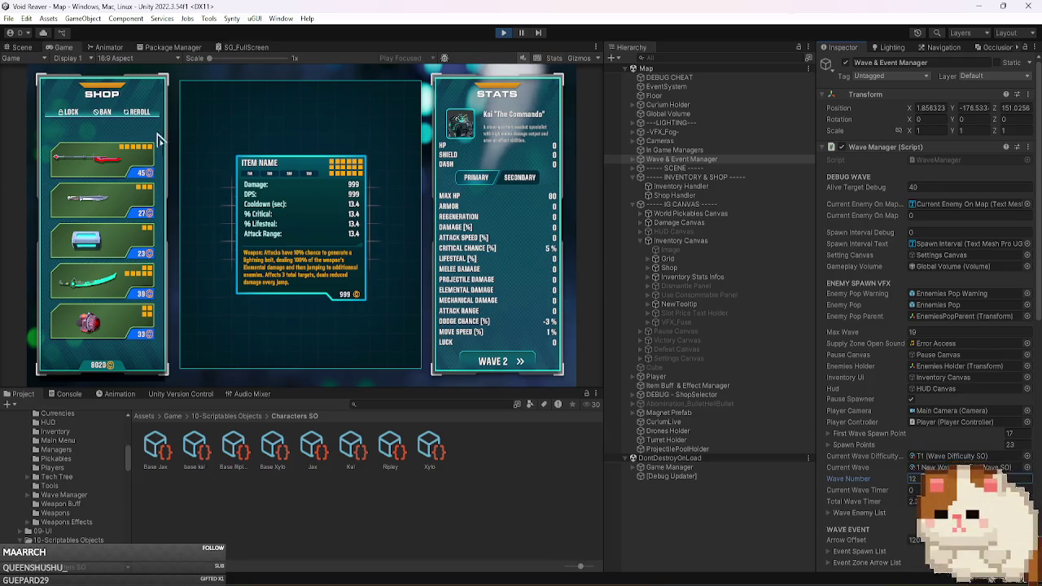
Reroll the shop, buy and use the syringe, then view InventoryStatPanel.cs again.
{"action": "left_click", "coordinate": [140, 112]}
{"action": "mouse_move", "coordinate": [90, 281]}
{"action": "left_mouse_down"}
{"action": "mouse_move", "coordinate": [175, 236]}
{"action": "mouse_move", "coordinate": [310, 228]}
{"action": "left_mouse_up"}
{"action": "left_click", "coordinate": [307, 222]}
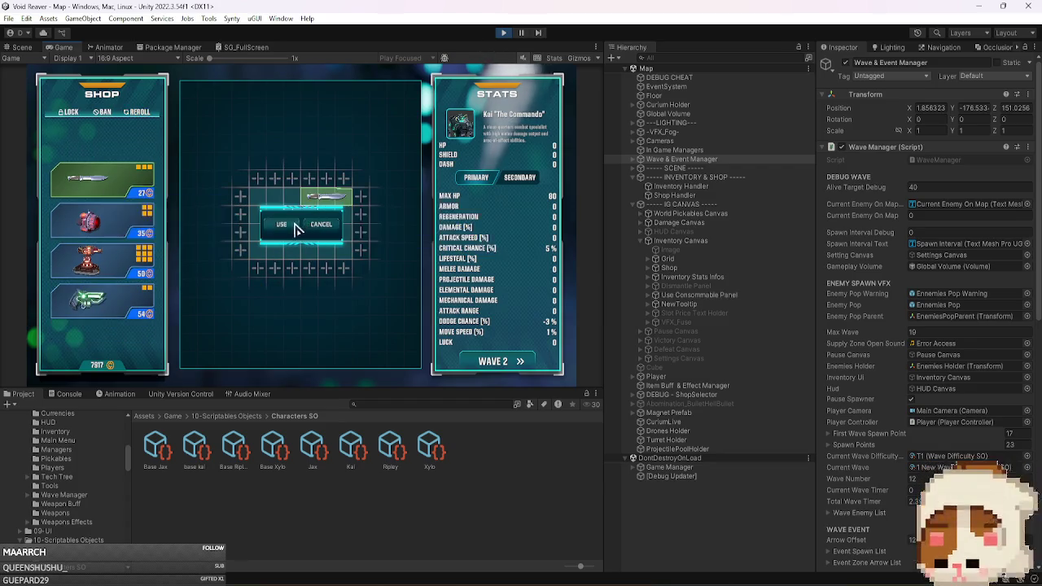
{"action": "left_click", "coordinate": [298, 231]}
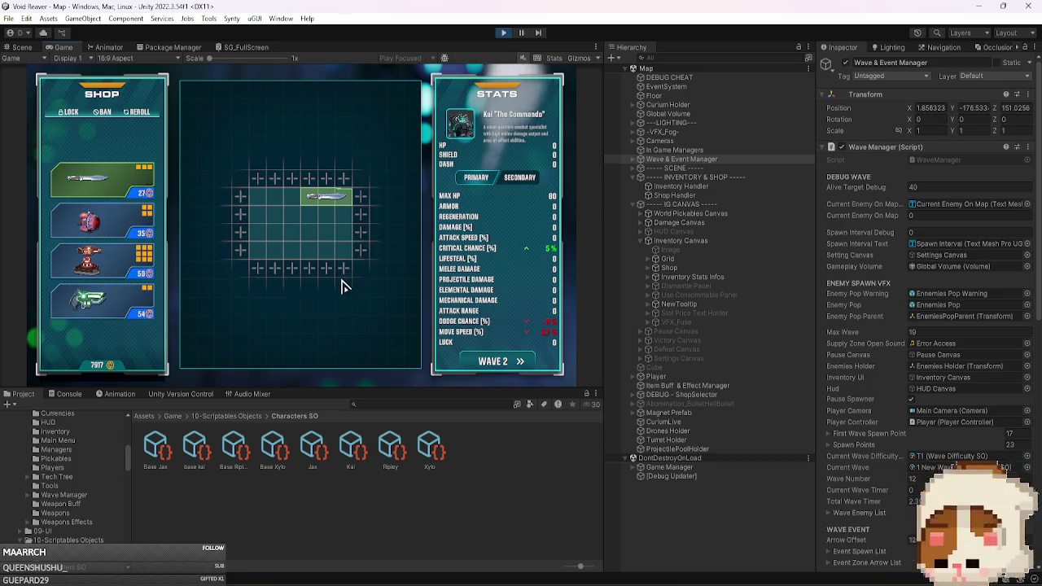
{"action": "left_click", "coordinate": [355, 450]}
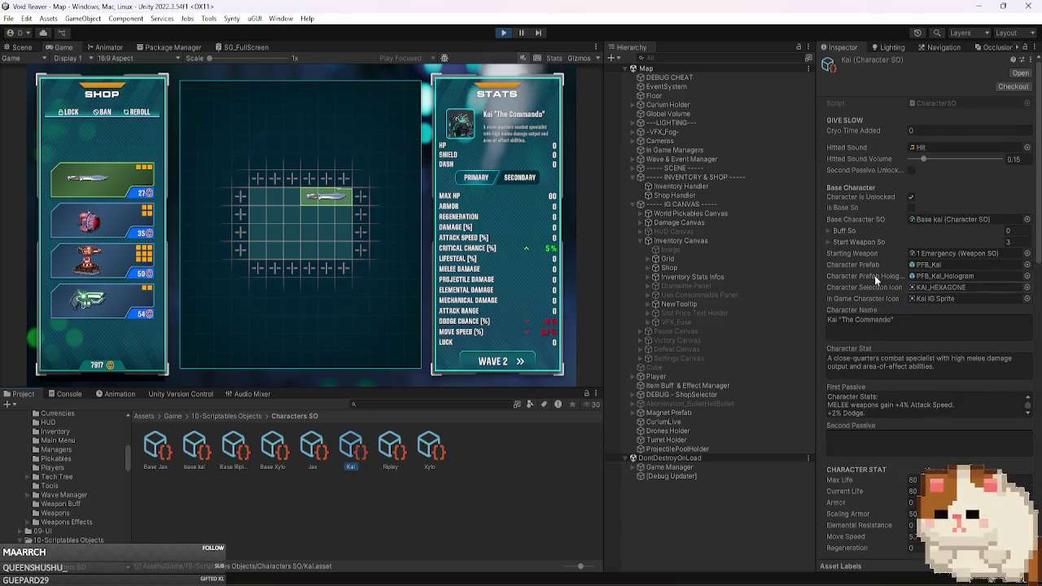
{"action": "scroll", "coordinate": [874, 268], "scroll_direction": "down", "scroll_amount": 5}
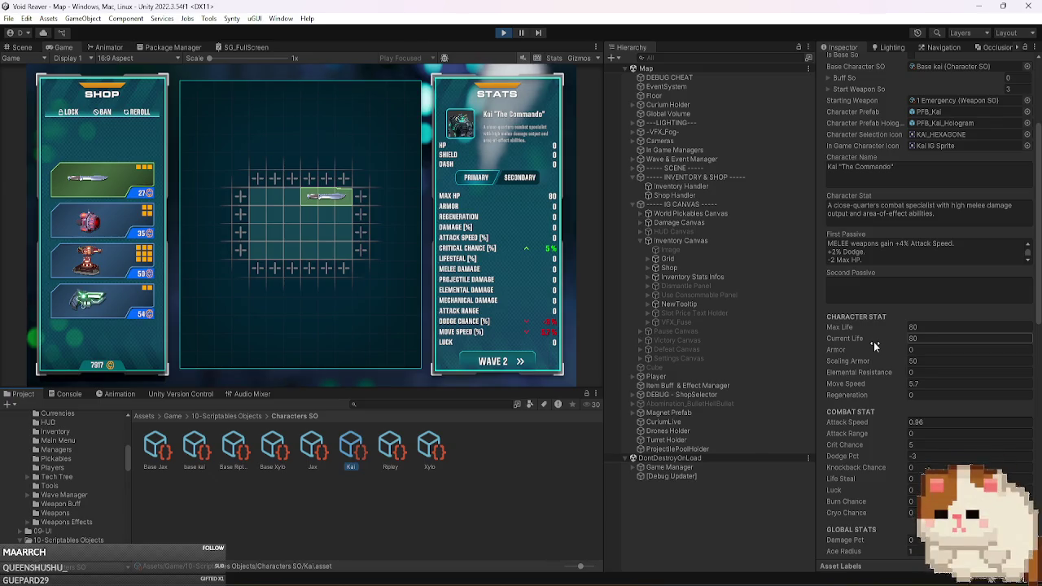
{"action": "key", "text": "alt+Tab"}
{"action": "left_click", "coordinate": [723, 58]}
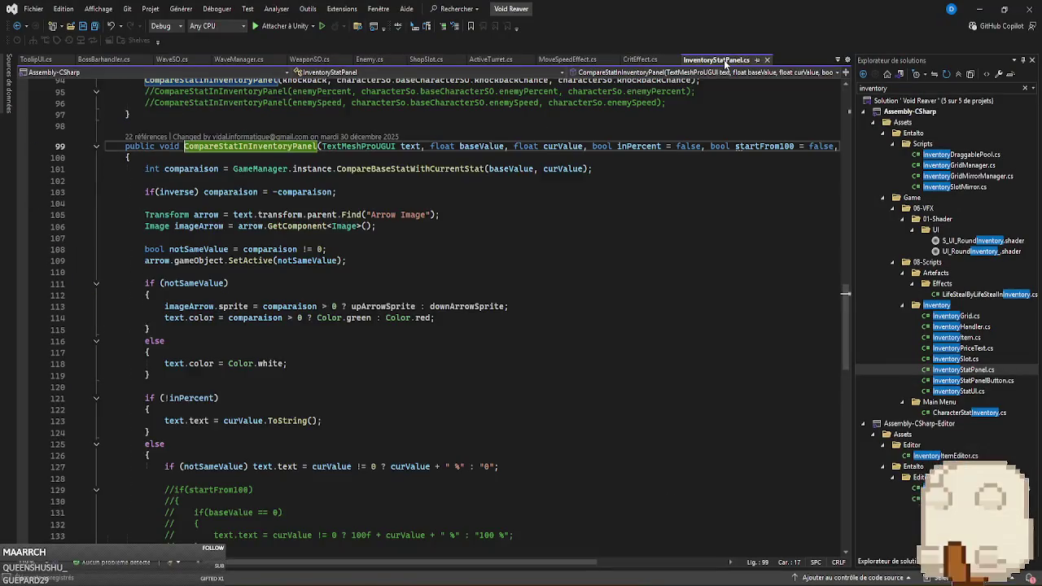
Delete the startFrom100 parameter from the CompareStatInInventoryPanel signature.
{"action": "left_click", "coordinate": [551, 317]}
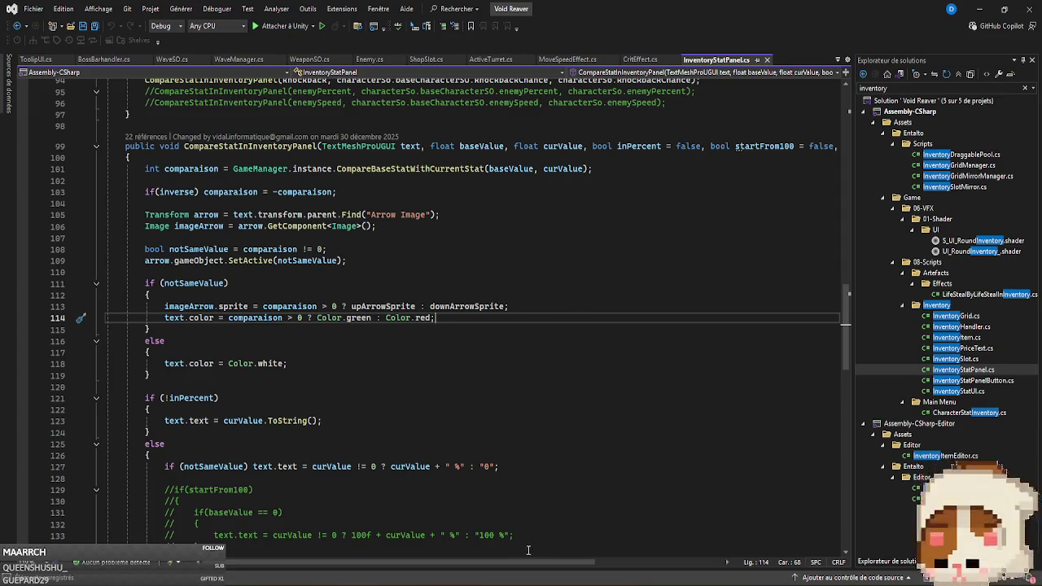
{"action": "mouse_move", "coordinate": [538, 564]}
{"action": "left_mouse_down"}
{"action": "mouse_move", "coordinate": [587, 562]}
{"action": "mouse_move", "coordinate": [537, 562]}
{"action": "left_mouse_up"}
{"action": "scroll", "coordinate": [286, 248], "scroll_direction": "up", "scroll_amount": 12}
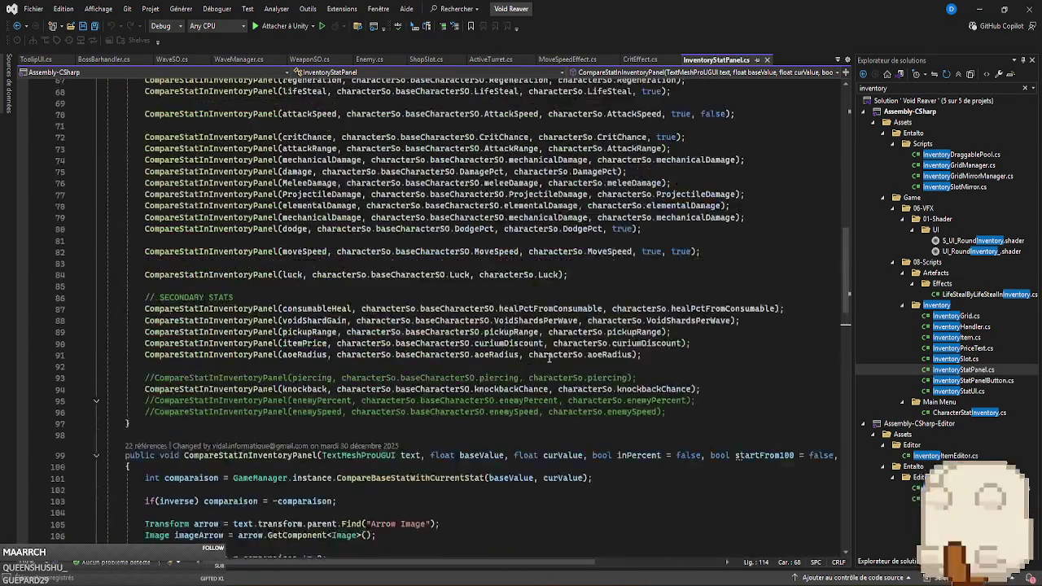
{"action": "double_click", "coordinate": [244, 389]}
{"action": "scroll", "coordinate": [531, 336], "scroll_direction": "down", "scroll_amount": 5}
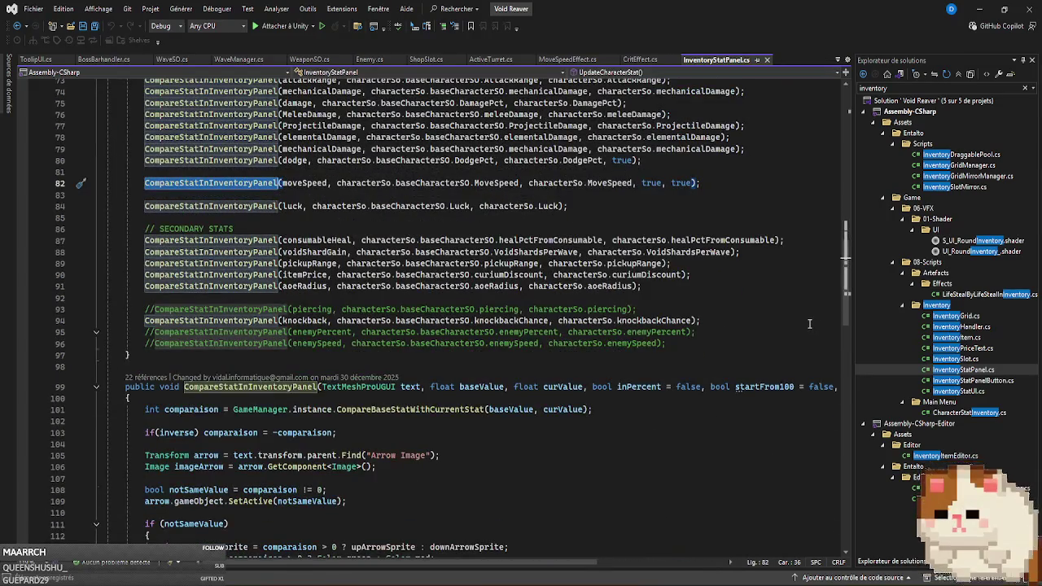
{"action": "left_click_drag", "start_coordinate": [529, 561], "coordinate": [643, 563]}
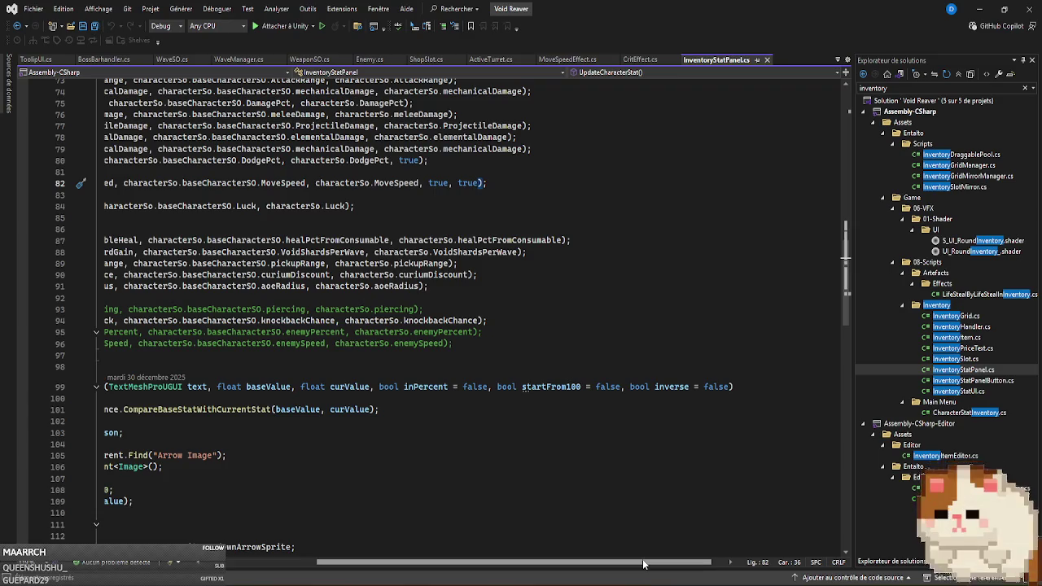
{"action": "left_click_drag", "start_coordinate": [625, 387], "coordinate": [496, 387]}
{"action": "key", "text": "BackSpace"}
{"action": "key", "text": "Escape"}
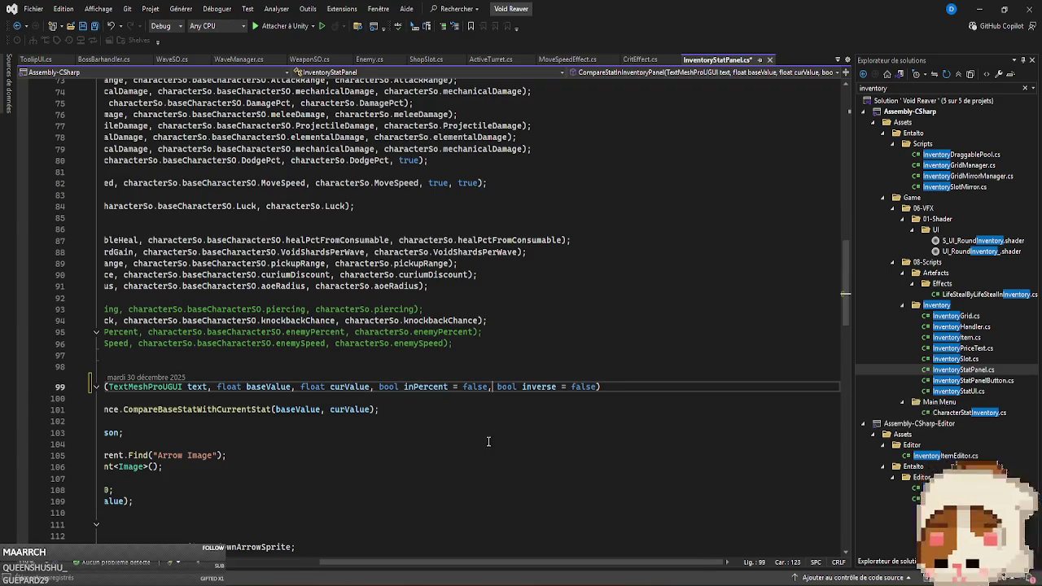
{"action": "left_click_drag", "start_coordinate": [589, 564], "coordinate": [546, 561]}
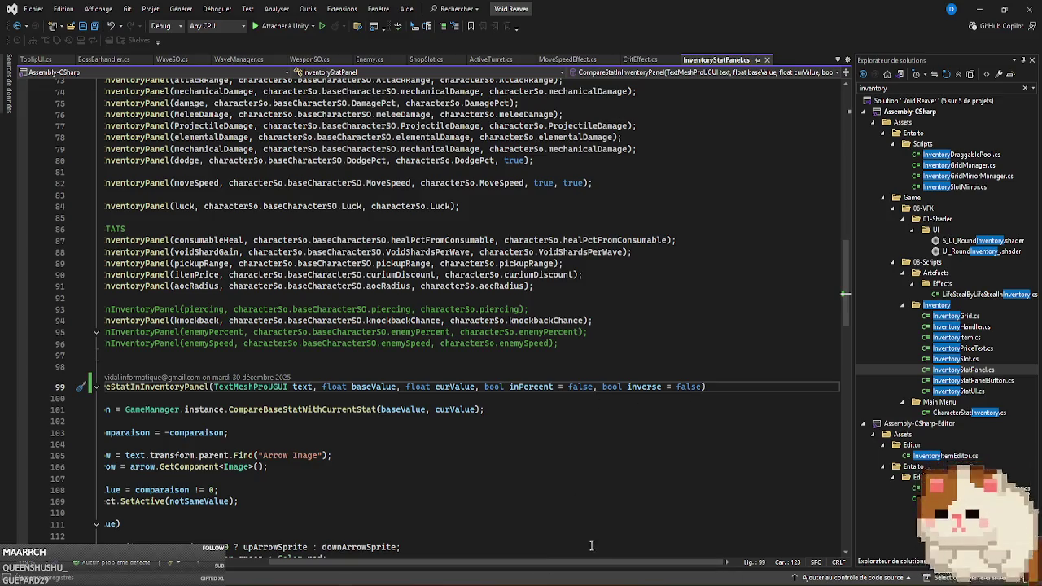
Trace the inverse and comparaison uses, then go to CompareBaseStatWithCurrentStat in GameManager.cs.
{"action": "key", "text": "alt+Tab"}
{"action": "key", "text": "alt+Tab"}
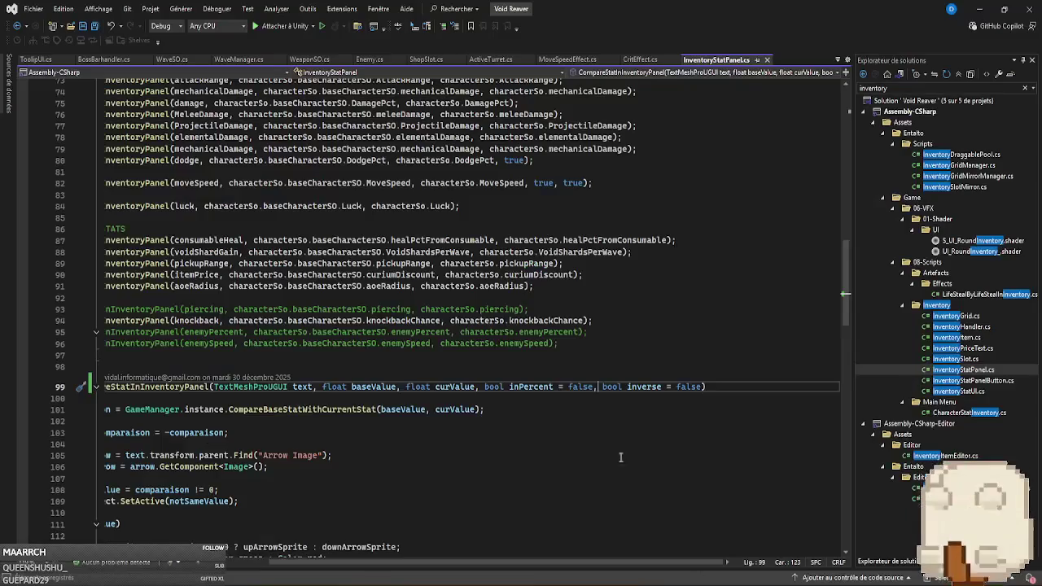
{"action": "scroll", "coordinate": [488, 325], "scroll_direction": "down", "scroll_amount": 4}
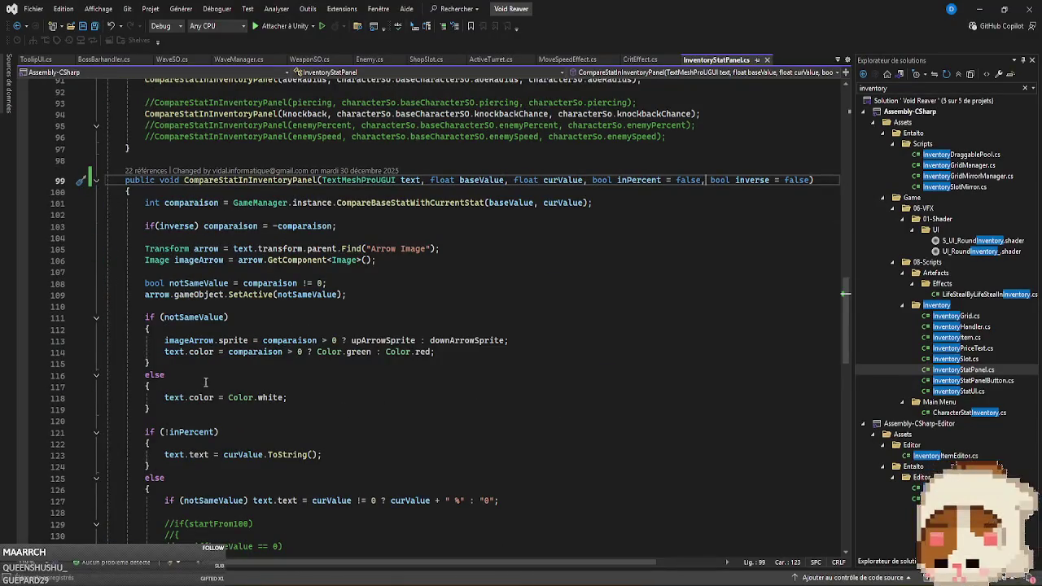
{"action": "mouse_move", "coordinate": [192, 438]}
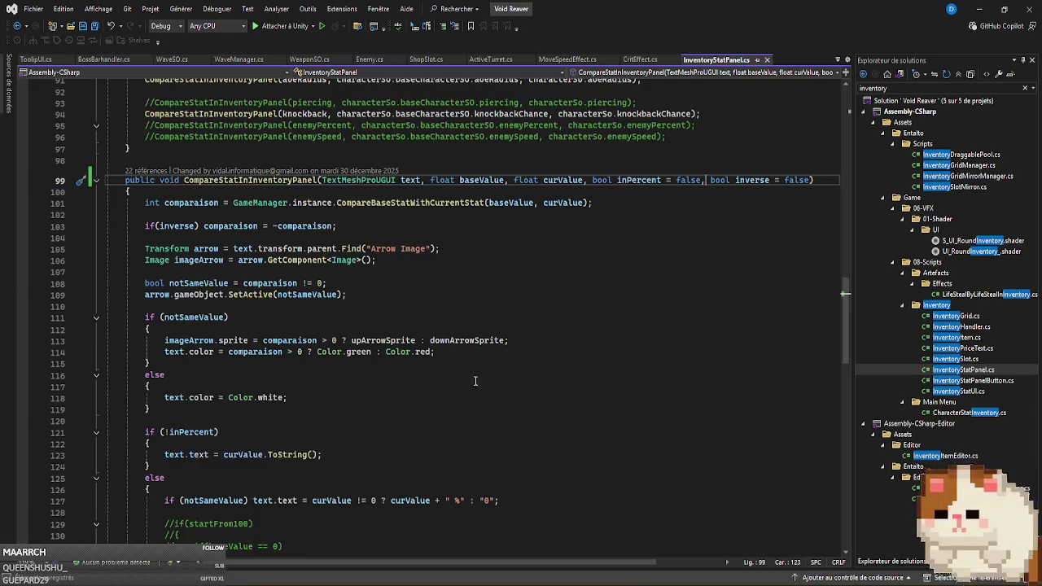
{"action": "scroll", "coordinate": [606, 350], "scroll_direction": "down", "scroll_amount": 4}
{"action": "scroll", "coordinate": [606, 350], "scroll_direction": "up", "scroll_amount": 4}
{"action": "double_click", "coordinate": [752, 180]}
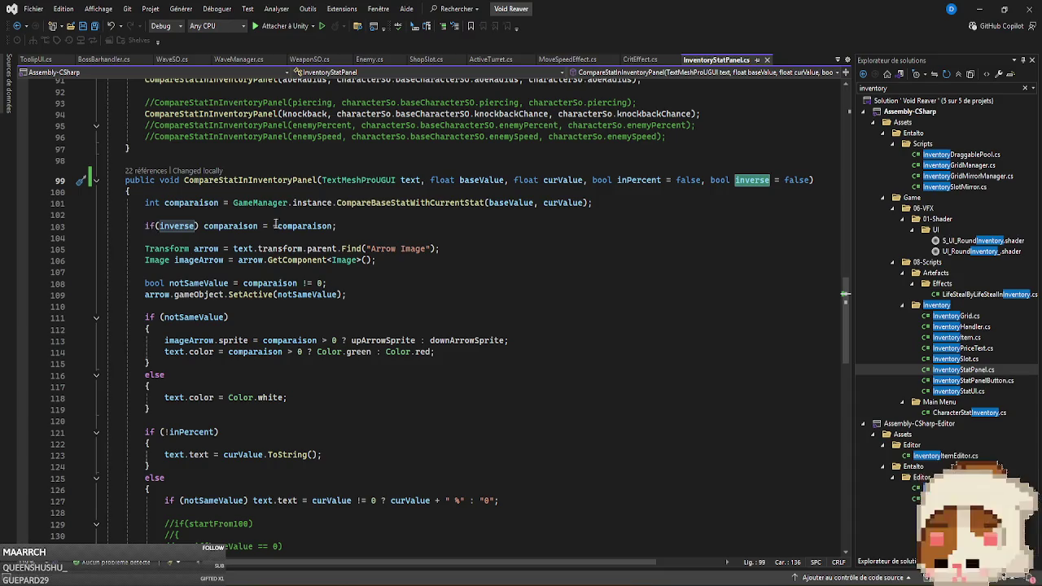
{"action": "left_click", "coordinate": [376, 227]}
{"action": "double_click", "coordinate": [638, 180]}
{"action": "double_click", "coordinate": [751, 180]}
{"action": "double_click", "coordinate": [192, 202]}
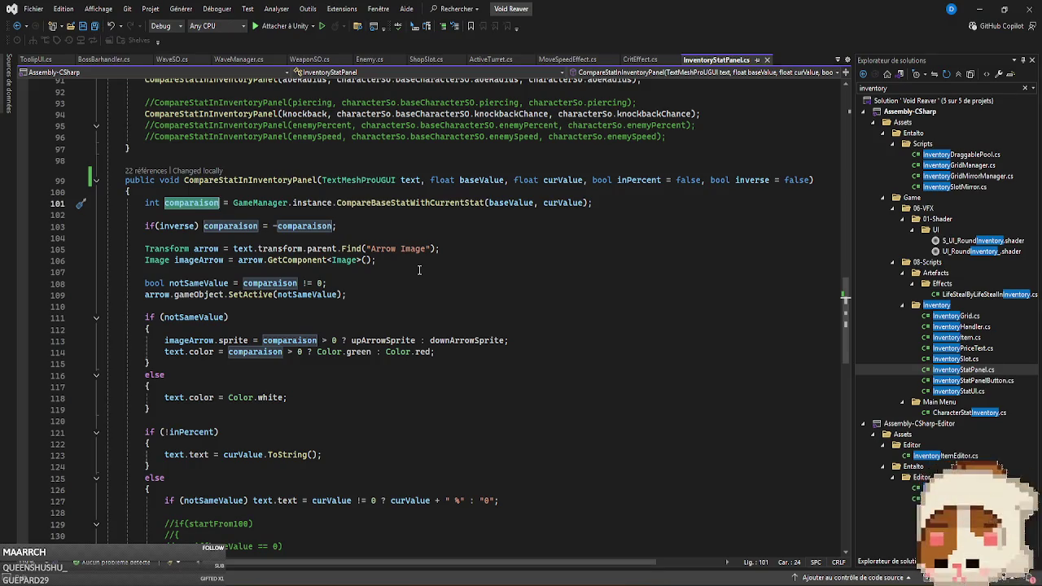
{"action": "left_click", "coordinate": [397, 202], "text": "ctrl"}
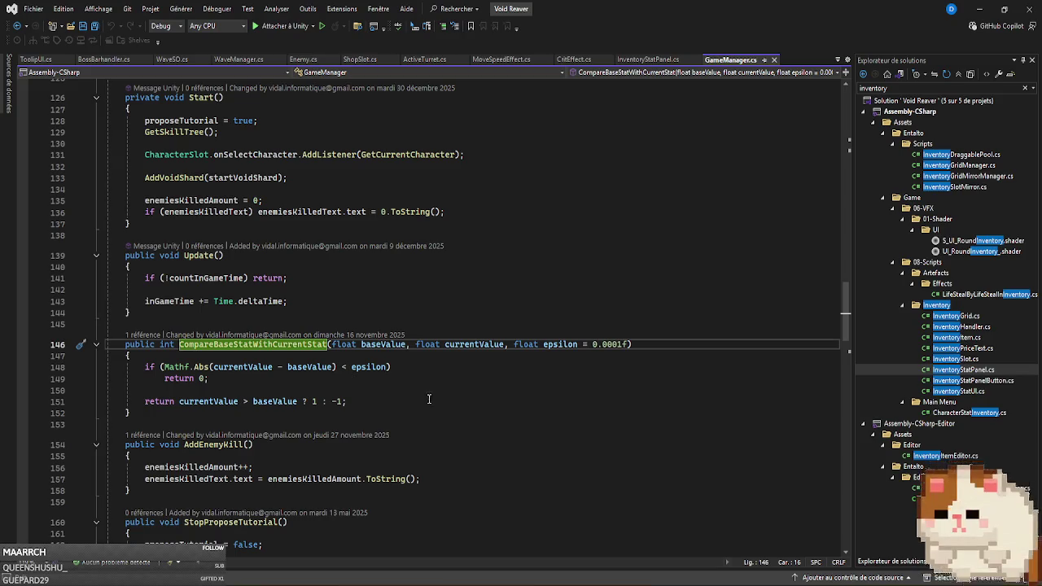
Review CompareBaseStatWithCurrentStat's return values, then come back to InventoryStatPanel.cs.
{"action": "left_click", "coordinate": [379, 401]}
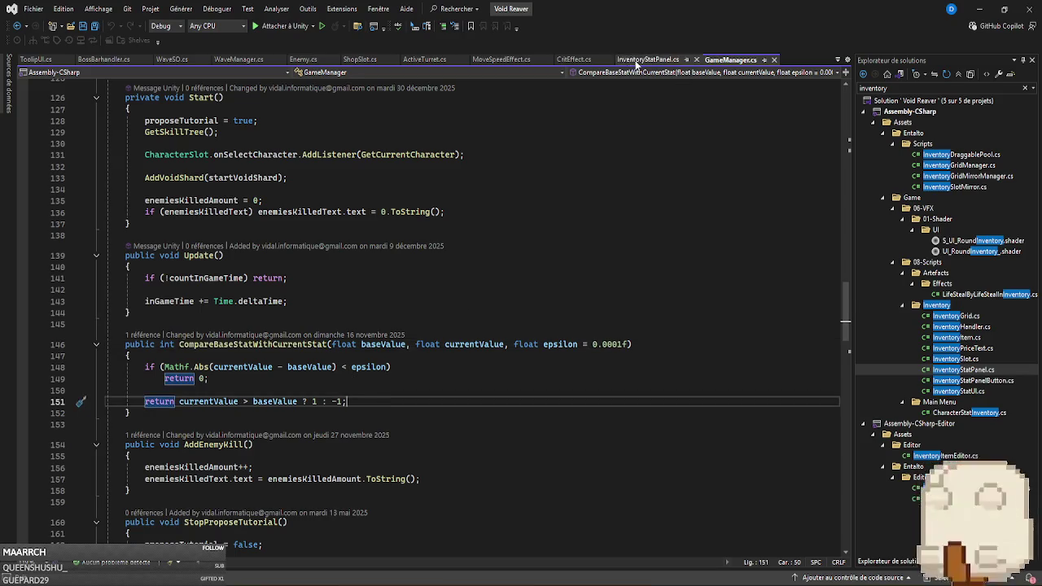
{"action": "left_click", "coordinate": [635, 60]}
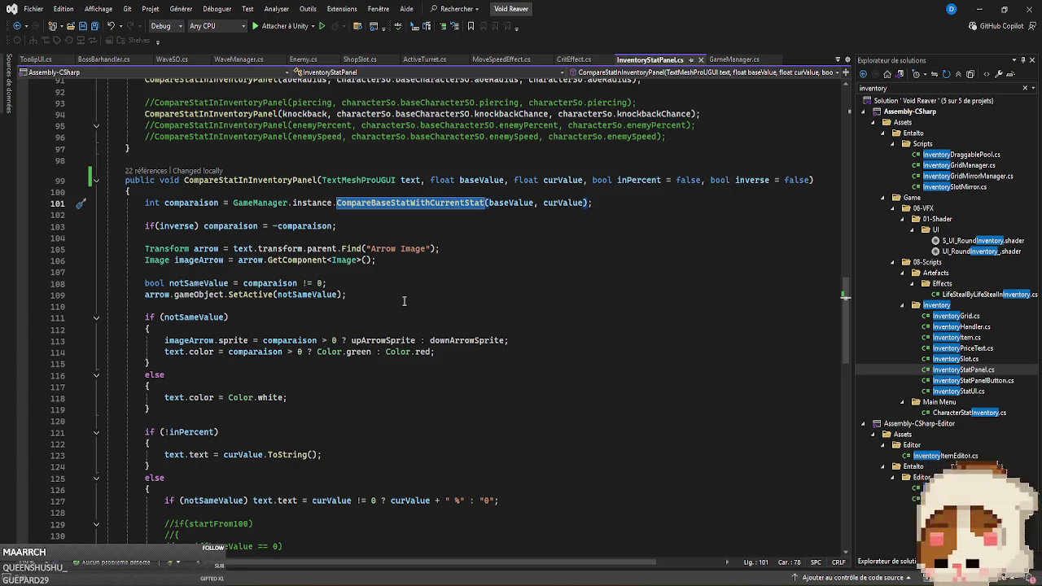
{"action": "left_click", "coordinate": [359, 285]}
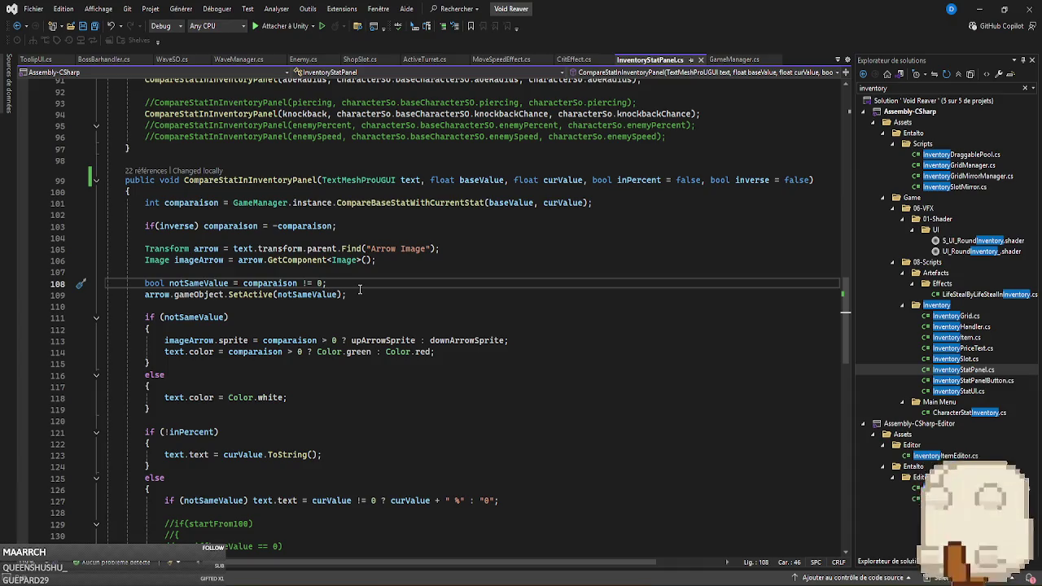
{"action": "mouse_move", "coordinate": [193, 204]}
{"action": "mouse_move", "coordinate": [391, 207]}
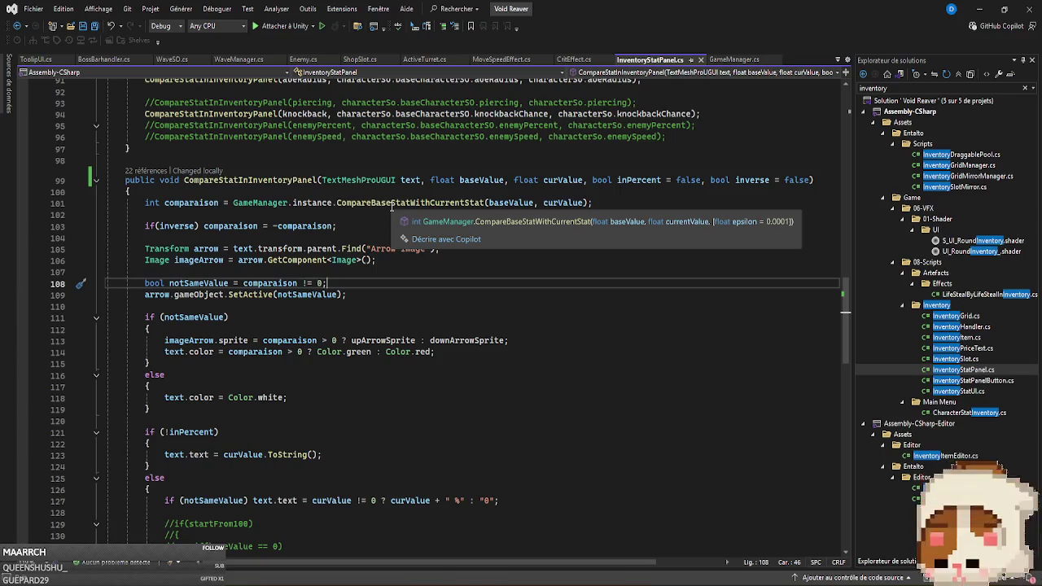
{"action": "left_click", "coordinate": [392, 206], "text": "ctrl"}
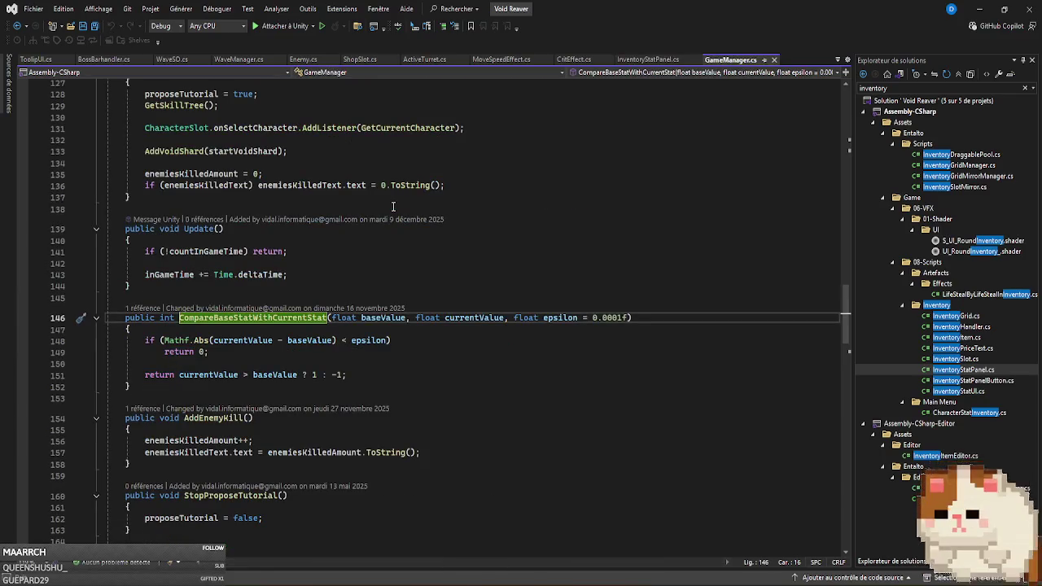
{"action": "left_click", "coordinate": [643, 59]}
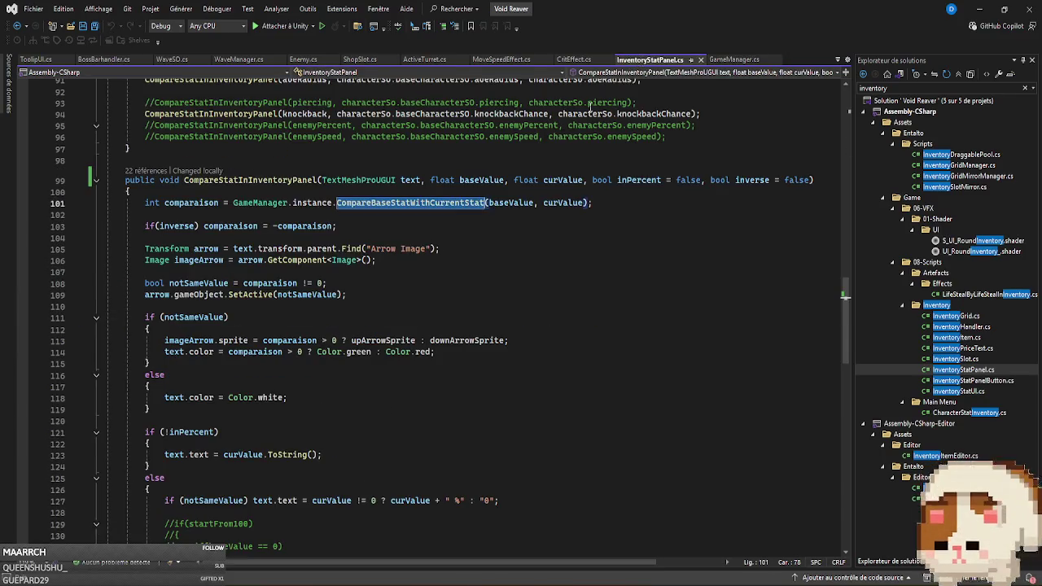
{"action": "left_click", "coordinate": [453, 225]}
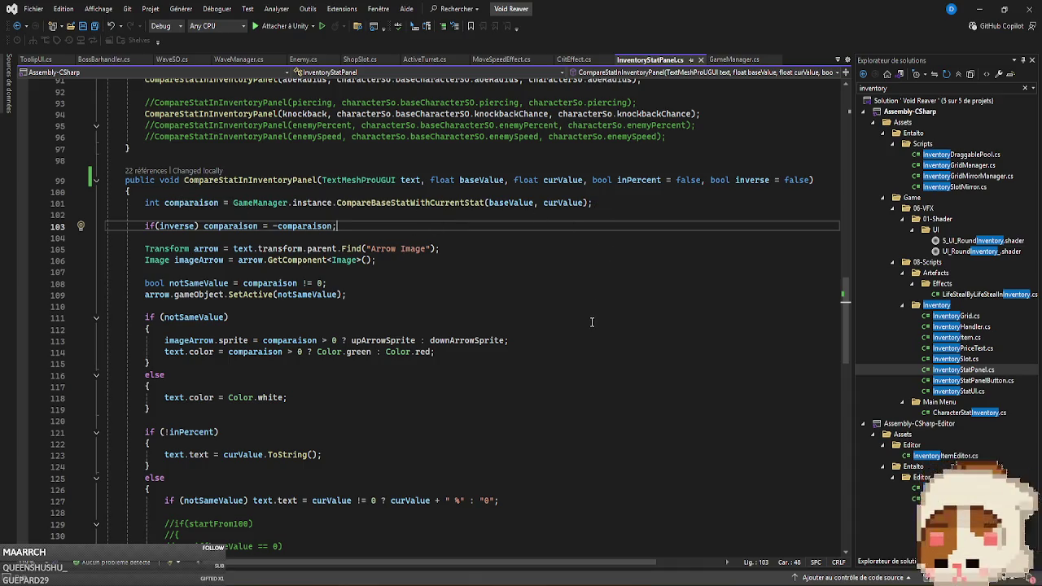
{"action": "scroll", "coordinate": [599, 319], "scroll_direction": "down", "scroll_amount": 4}
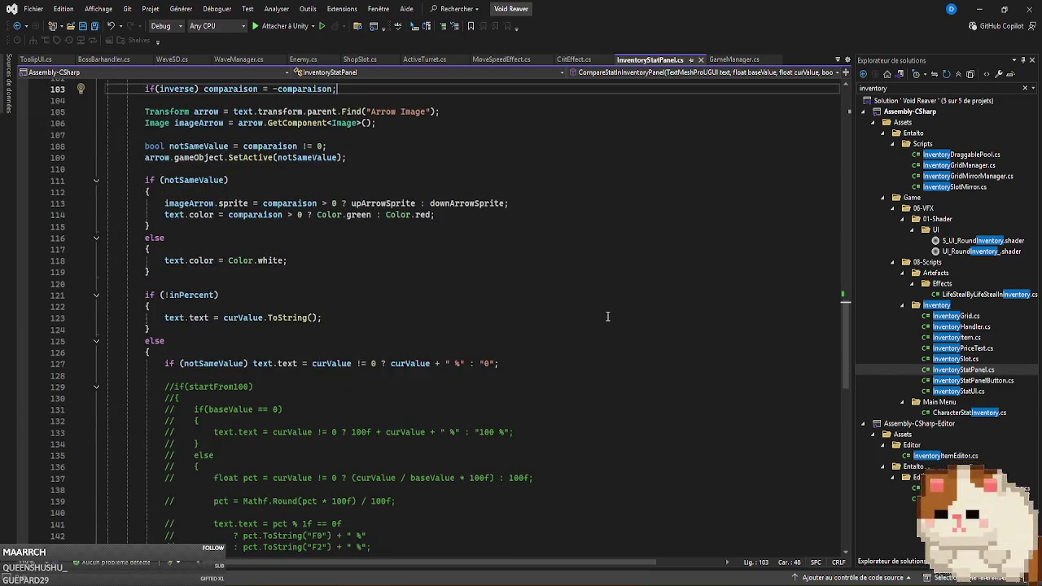
Wrap the percent text assignment after if (notSameValue) in its own { } block.
{"action": "left_click", "coordinate": [249, 364]}
{"action": "key", "text": "Return"}
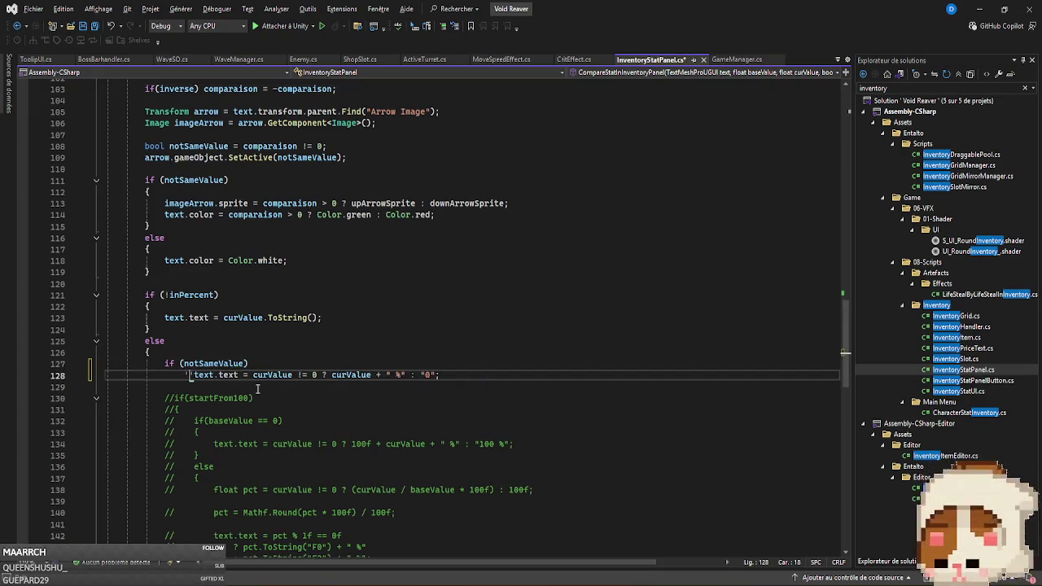
{"action": "type", "text": "{"}
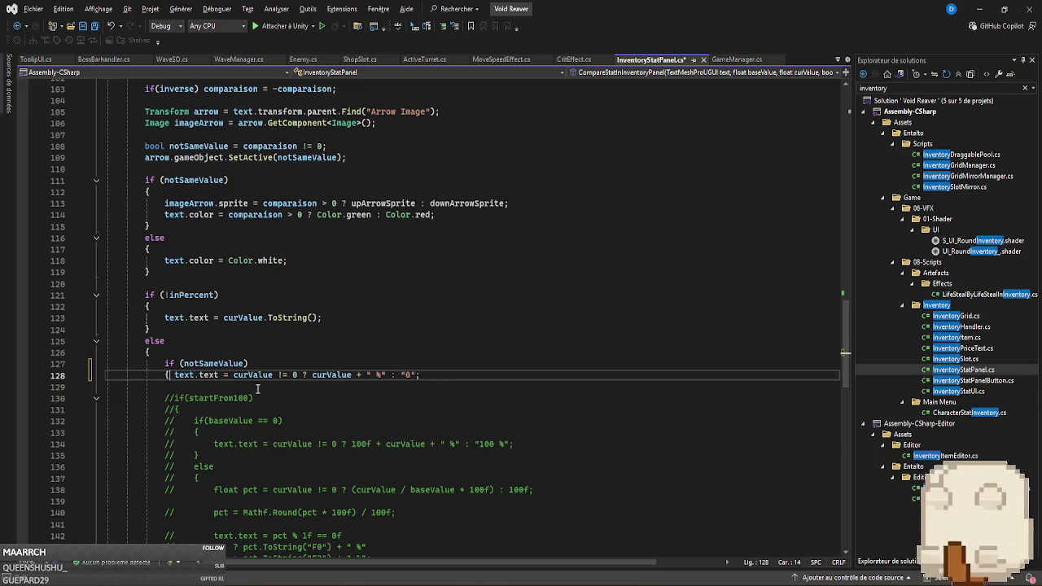
{"action": "key", "text": "Return"}
{"action": "left_click", "coordinate": [491, 387]}
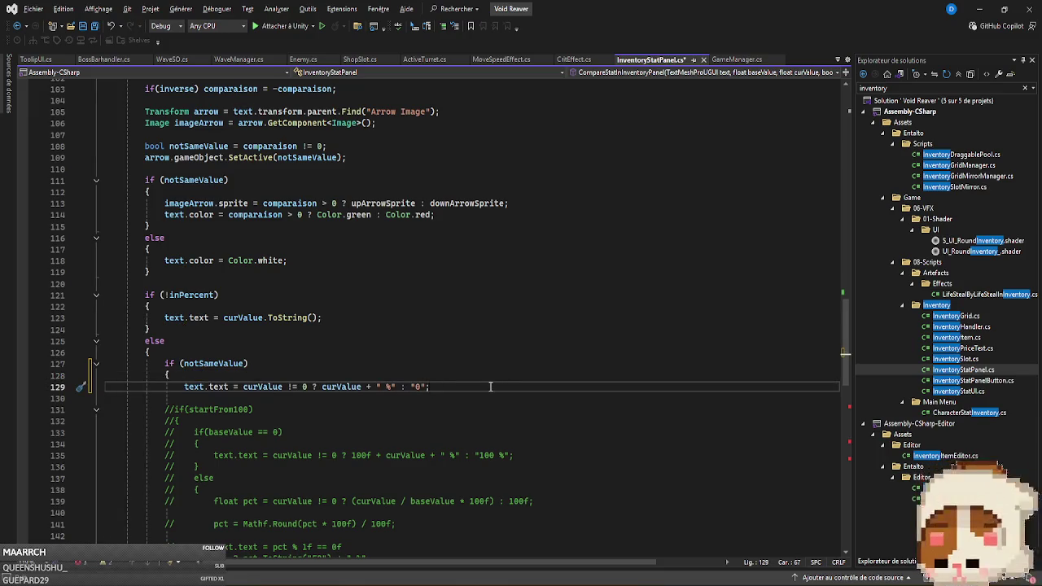
{"action": "key", "text": "Return"}
{"action": "type", "text": "}"}
{"action": "left_click", "coordinate": [491, 387]}
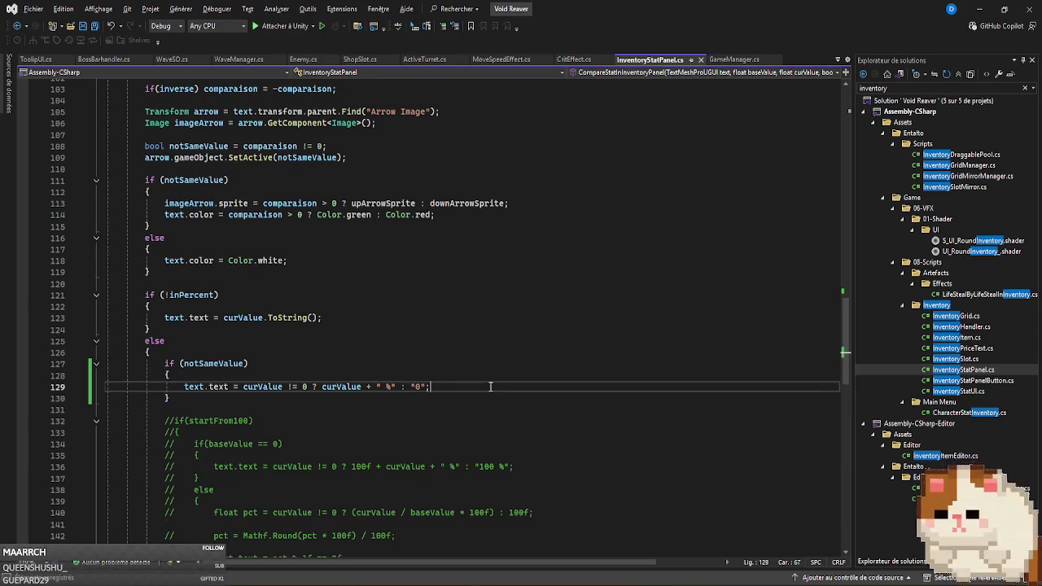
Duplicate the percent assignment line, then undo the duplicate.
{"action": "key", "text": "ctrl+d"}
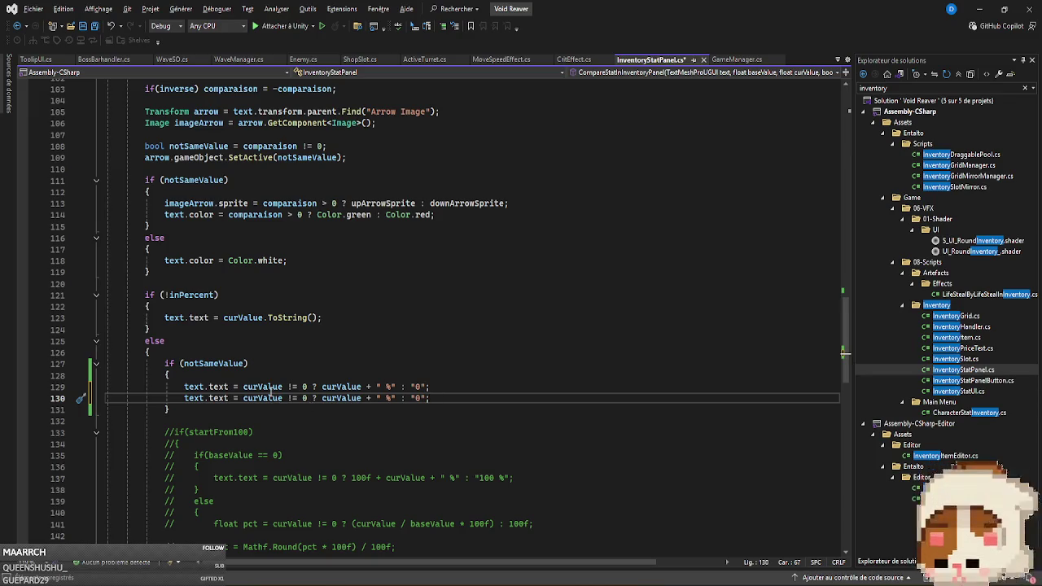
{"action": "mouse_move", "coordinate": [267, 400]}
{"action": "scroll", "coordinate": [541, 362], "scroll_direction": "up", "scroll_amount": 4}
{"action": "scroll", "coordinate": [544, 363], "scroll_direction": "down", "scroll_amount": 3}
{"action": "scroll", "coordinate": [549, 373], "scroll_direction": "down", "scroll_amount": 1}
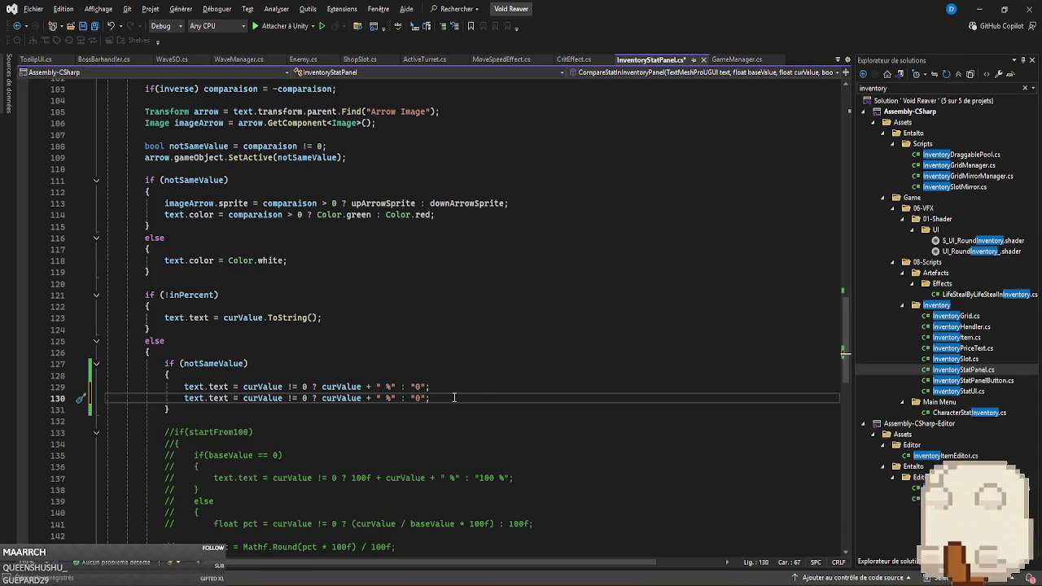
{"action": "left_click_drag", "start_coordinate": [45, 386], "coordinate": [45, 398]}
{"action": "key", "text": "ctrl+z"}
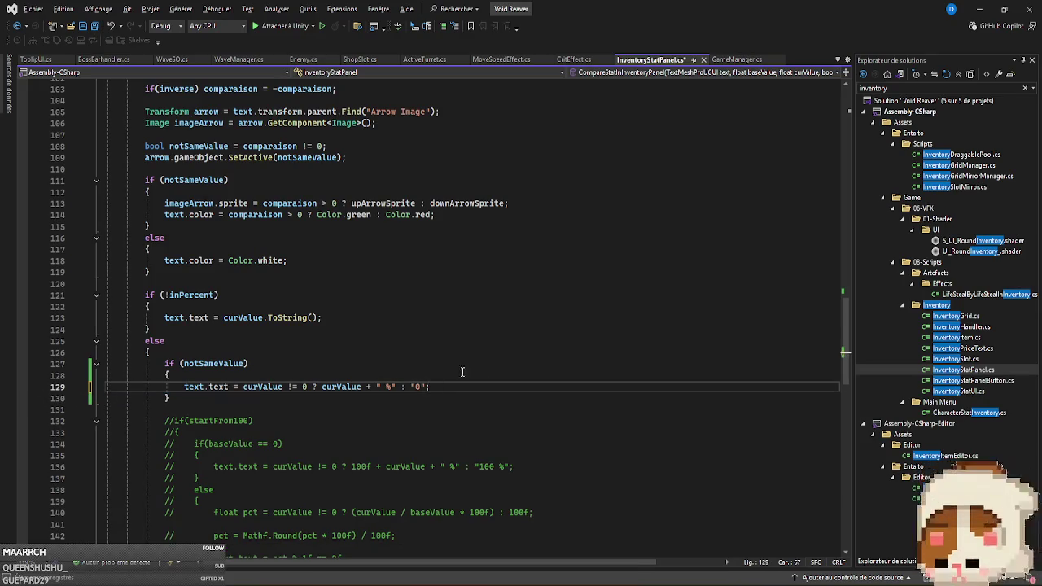
{"action": "scroll", "coordinate": [494, 337], "scroll_direction": "up", "scroll_amount": 5}
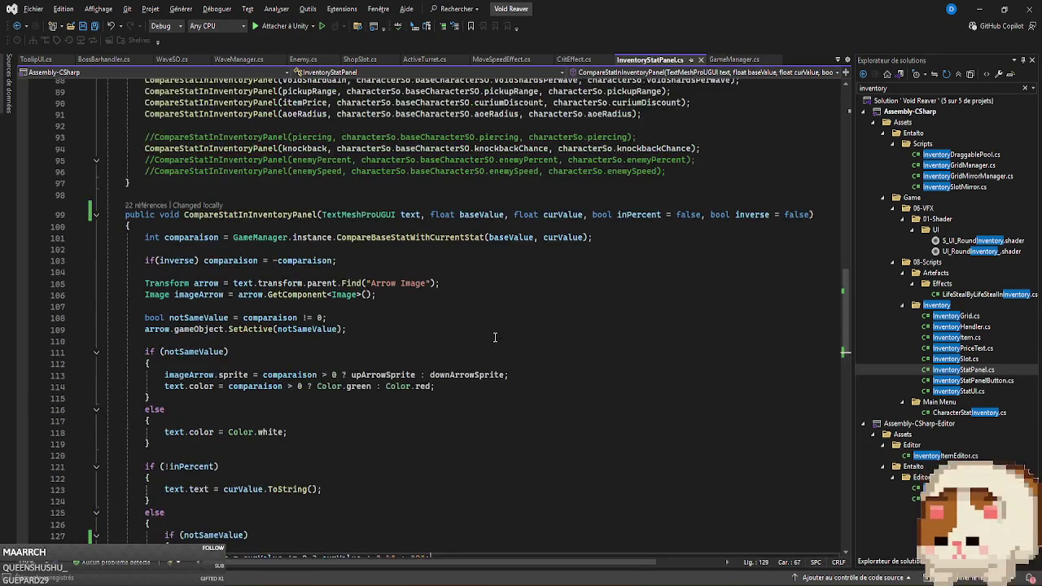
Add line 103 beginning 'float comparaisonPercent =' and launch Windows Calculator.
{"action": "left_click", "coordinate": [610, 248]}
{"action": "key", "text": "Return"}
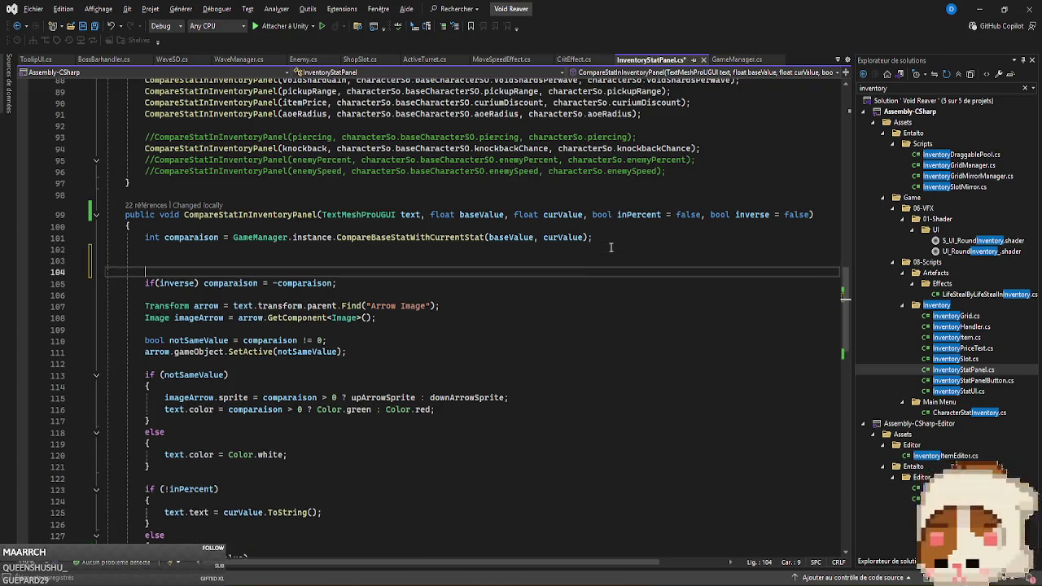
{"action": "type", "text": "float"}
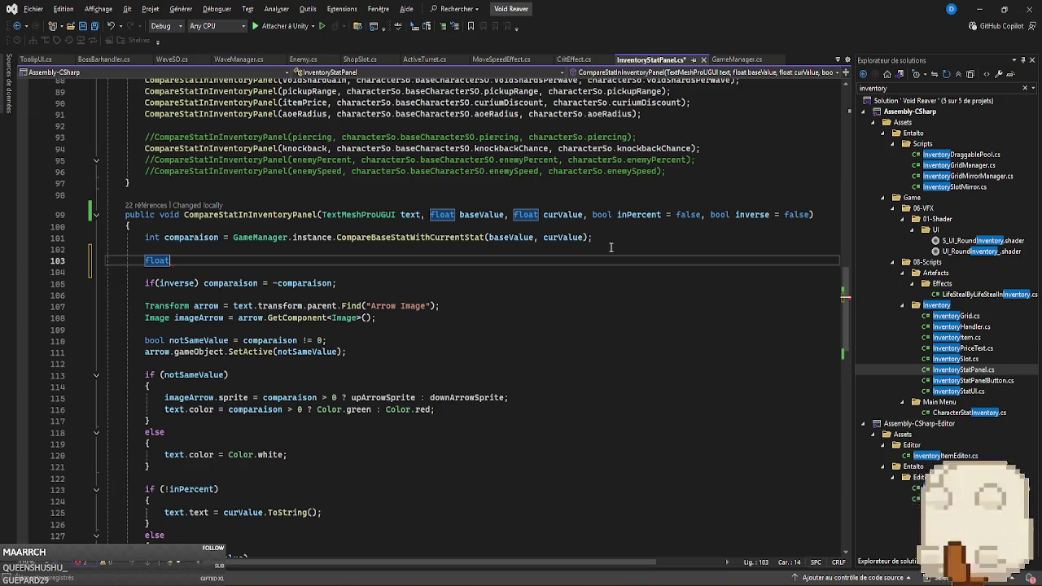
{"action": "type", "text": " comp"}
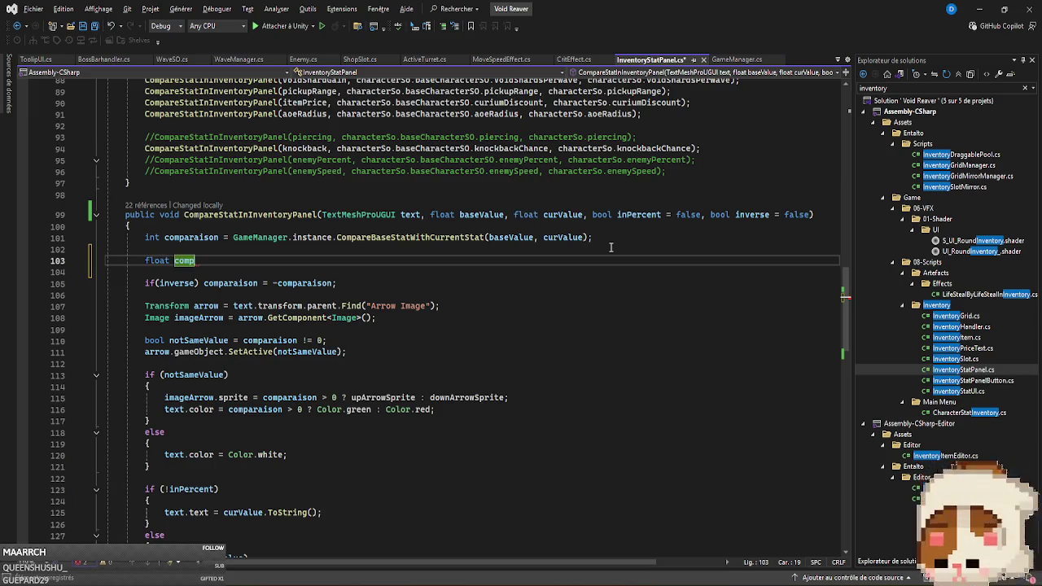
{"action": "type", "text": "araison"}
{"action": "type", "text": "Percent ="}
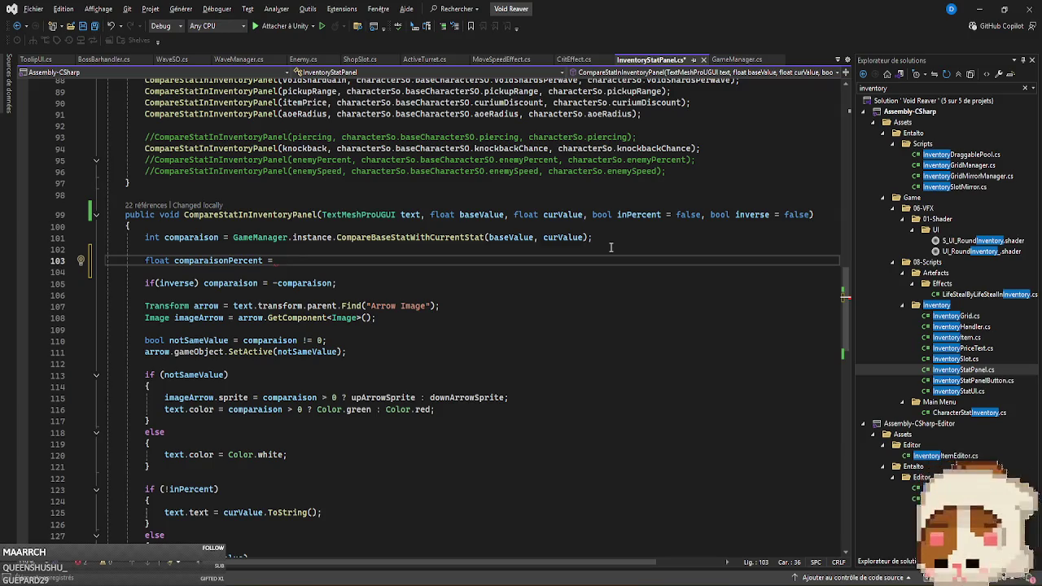
{"action": "key", "text": "XF86Calculator"}
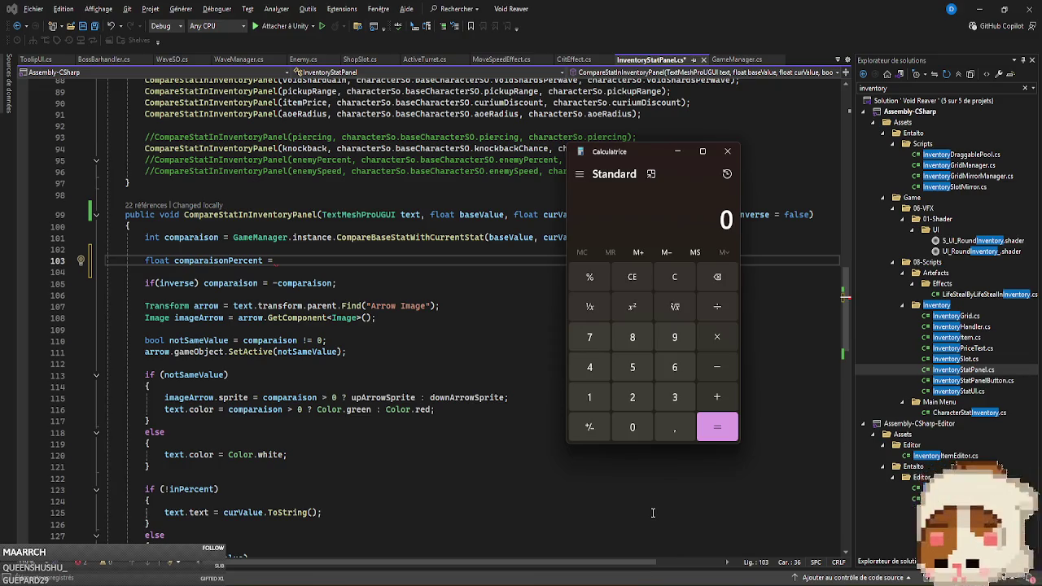
In Calculator, work out 5,7 ÷ 6 (0,95), then clear the display.
{"action": "type", "text": "5,7/6"}
{"action": "key", "text": "Return"}
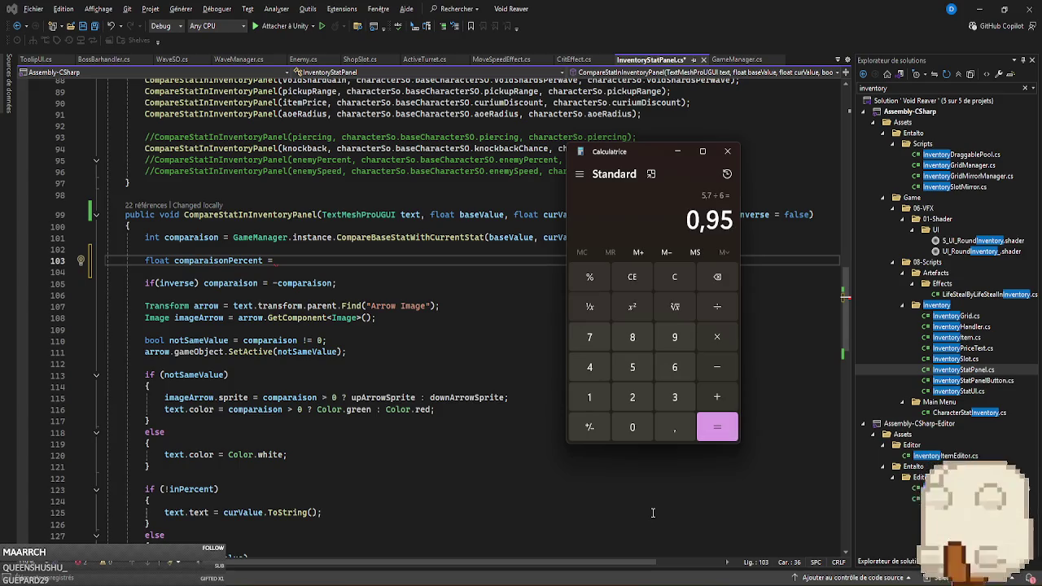
{"action": "key", "text": "Escape"}
{"action": "type", "text": "6,/"}
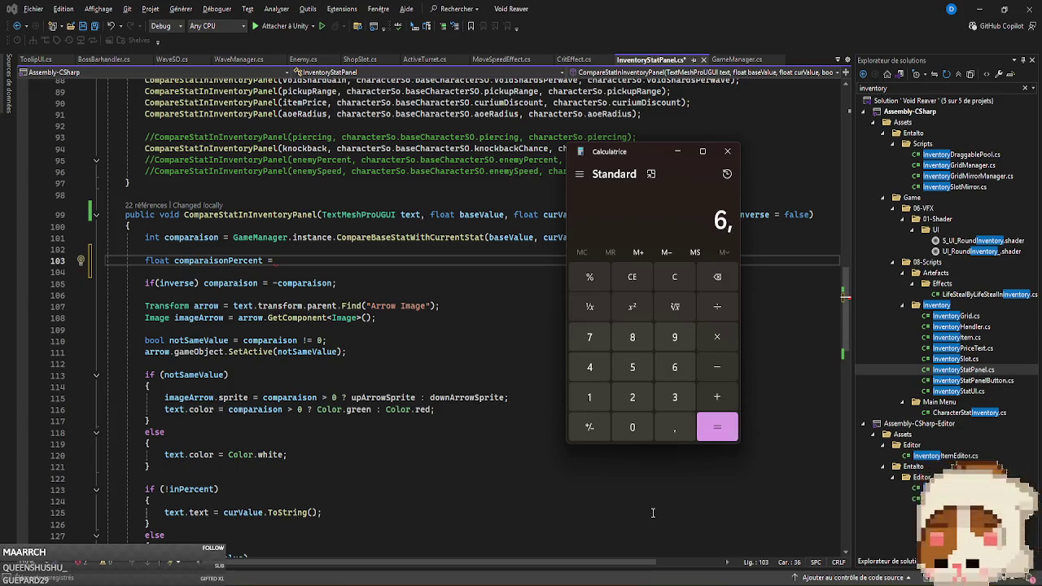
{"action": "key", "text": "Escape"}
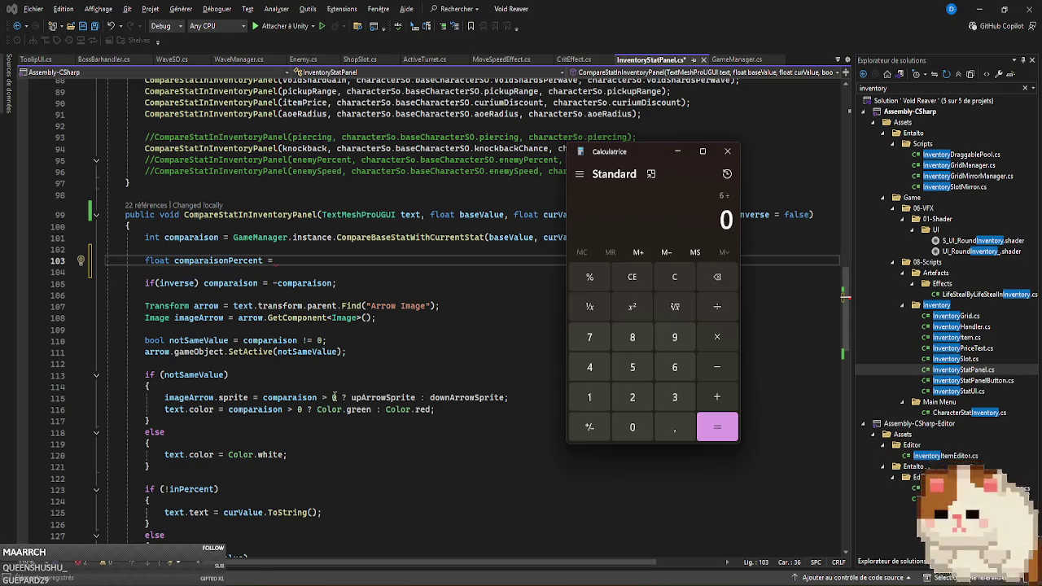
Back in the editor, try writing '1 -' and 'base' on line 103, then erase both.
{"action": "left_click", "coordinate": [321, 261]}
{"action": "type", "text": "1 -"}
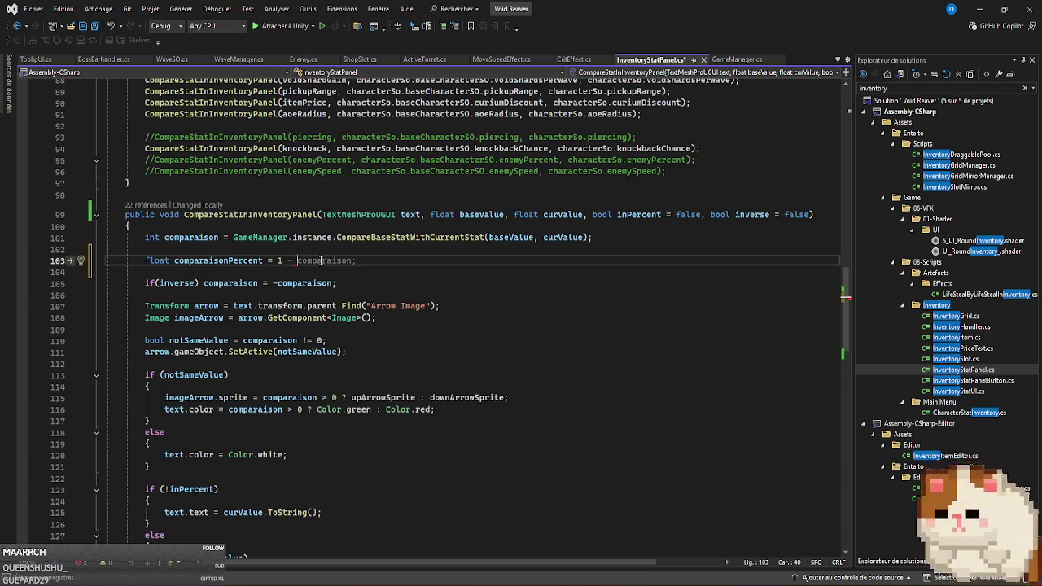
{"action": "key", "text": "BackSpace"}
{"action": "key", "text": "BackSpace"}
{"action": "key", "text": "BackSpace"}
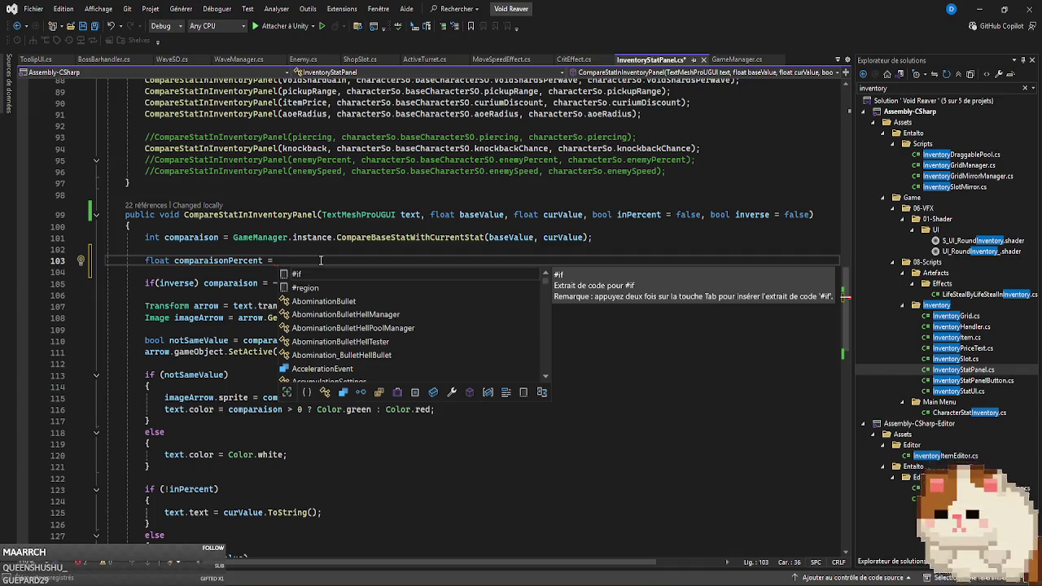
{"action": "type", "text": "base"}
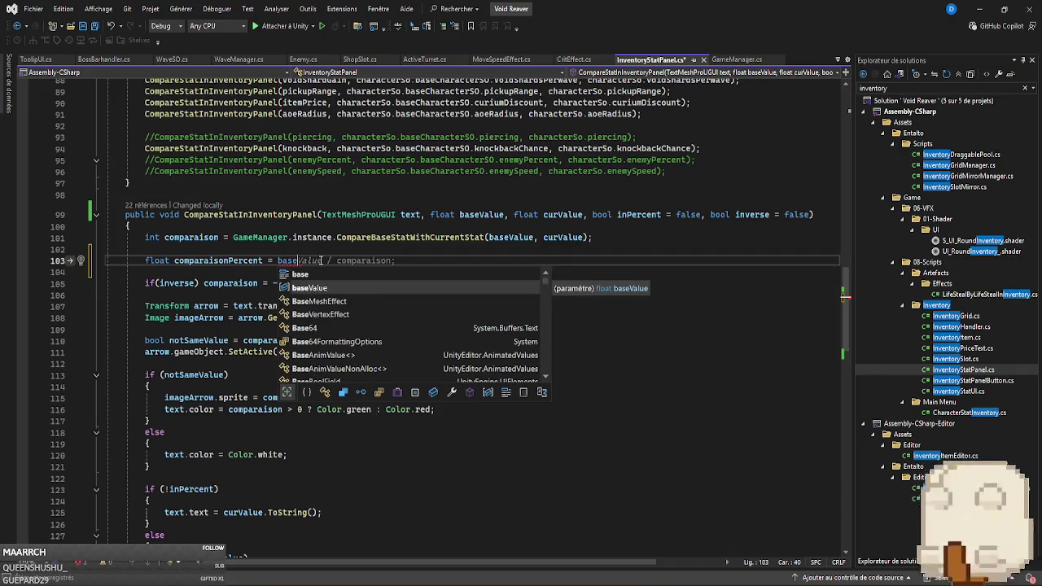
{"action": "key", "text": "BackSpace"}
{"action": "key", "text": "BackSpace"}
{"action": "key", "text": "BackSpace"}
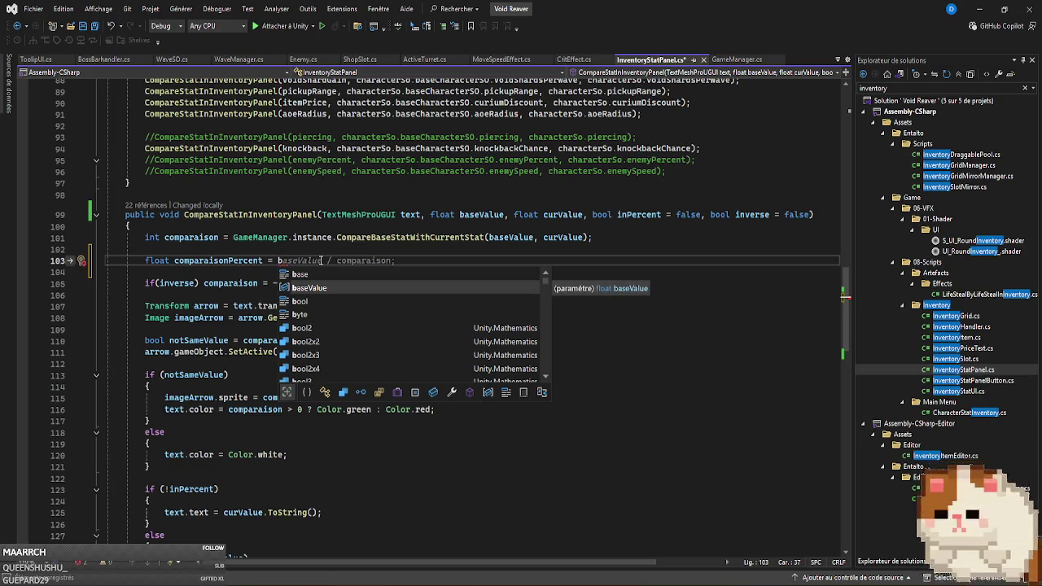
{"action": "key", "text": "BackSpace"}
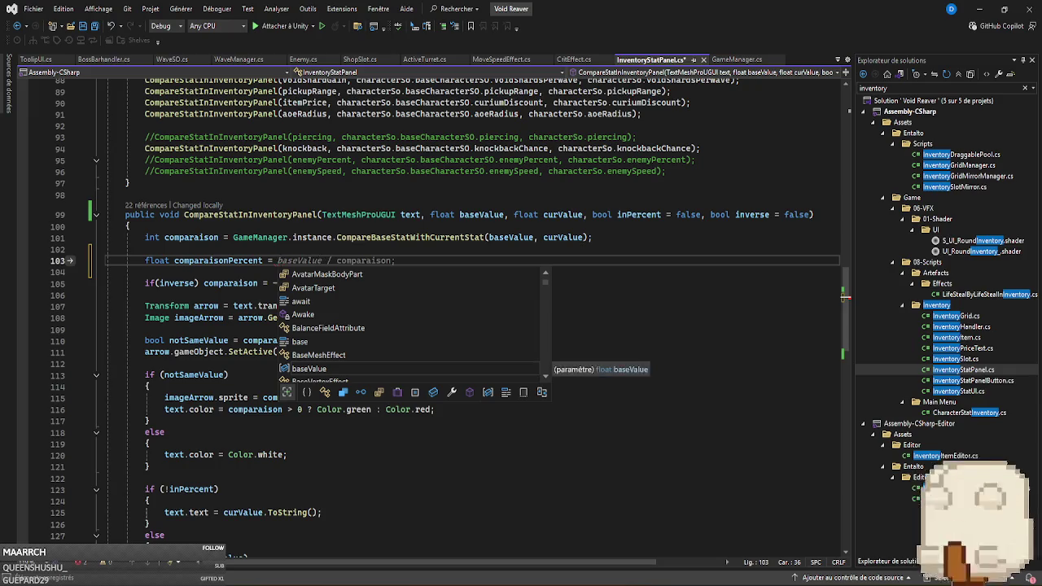
Compute 5,7 ÷ 6 again in Calculator, then 6 ÷ 5,7 (about 1,0526).
{"action": "key", "text": "XF86Calculator"}
{"action": "type", "text": "5,7"}
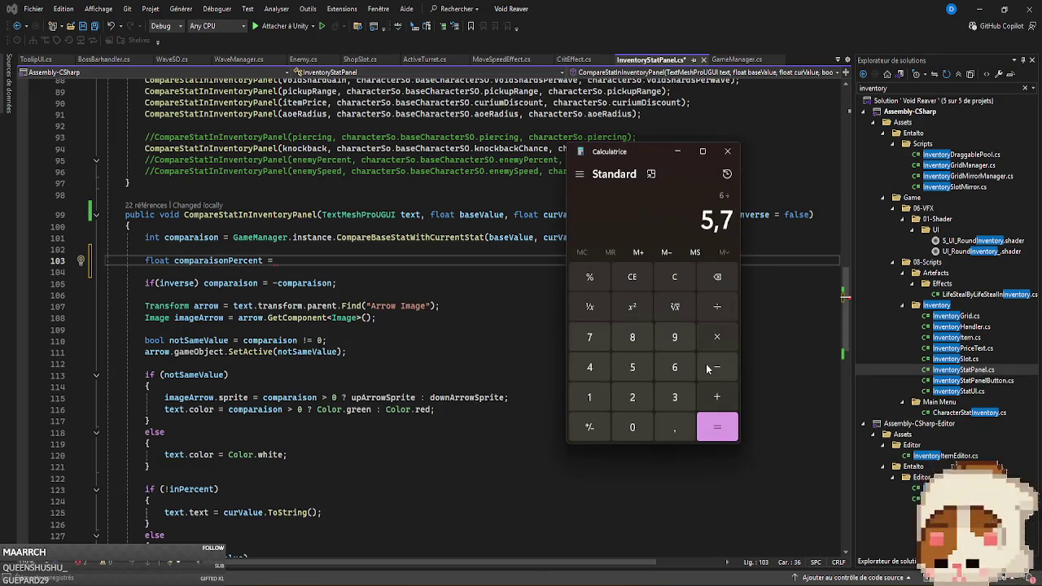
{"action": "type", "text": "/6"}
{"action": "key", "text": "Return"}
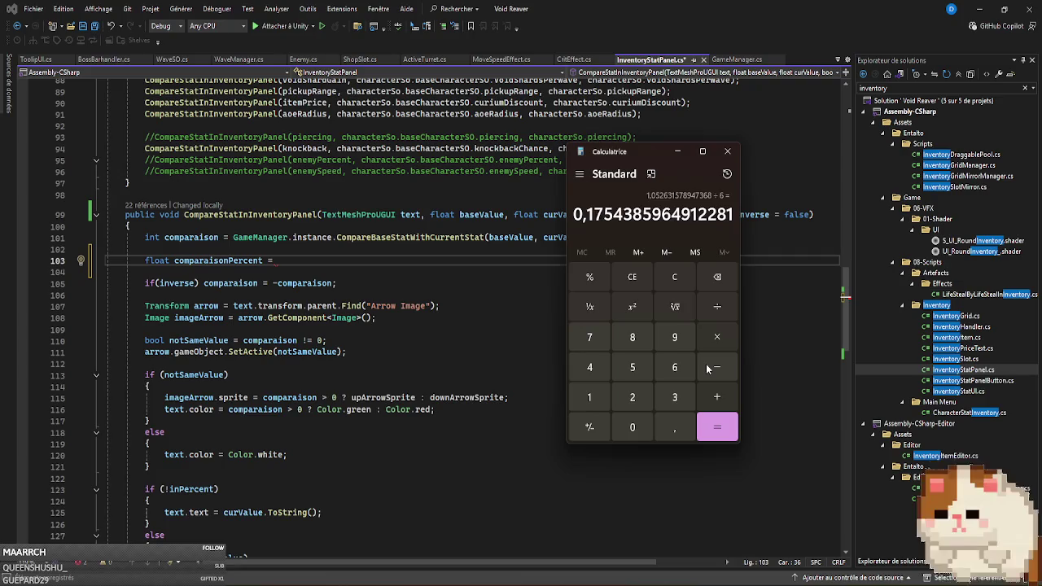
{"action": "key", "text": "Escape"}
{"action": "left_click", "coordinate": [638, 279]}
{"action": "type", "text": "5,7/6"}
{"action": "key", "text": "Return"}
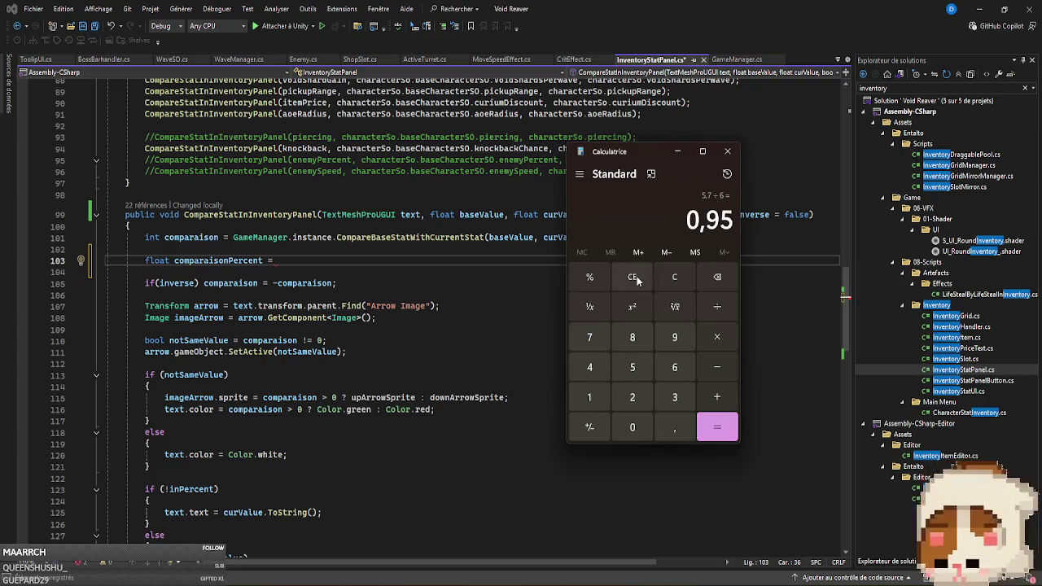
{"action": "left_click", "coordinate": [637, 279]}
{"action": "type", "text": "6/"}
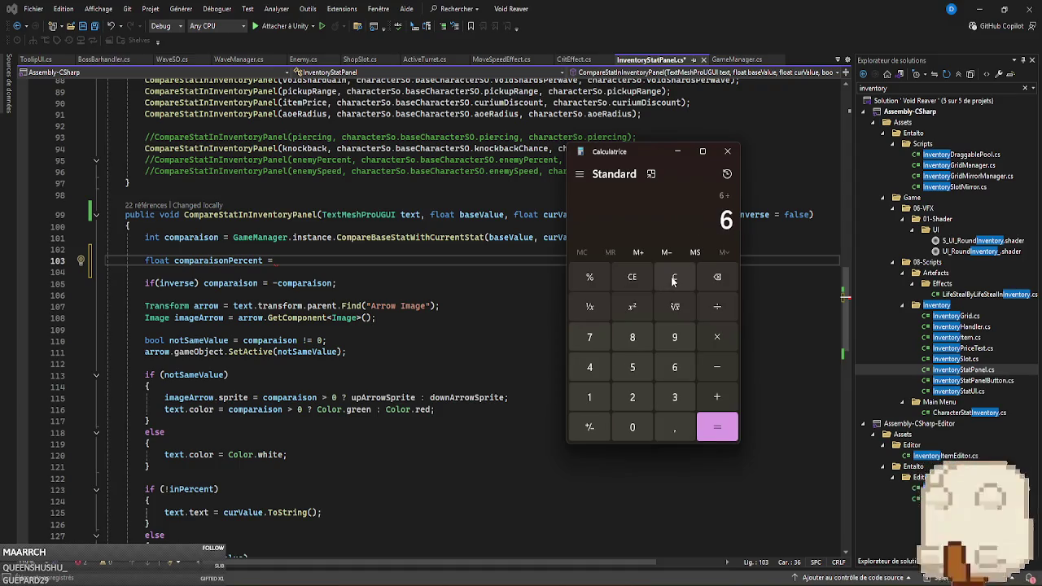
{"action": "type", "text": "5,7"}
{"action": "key", "text": "Return"}
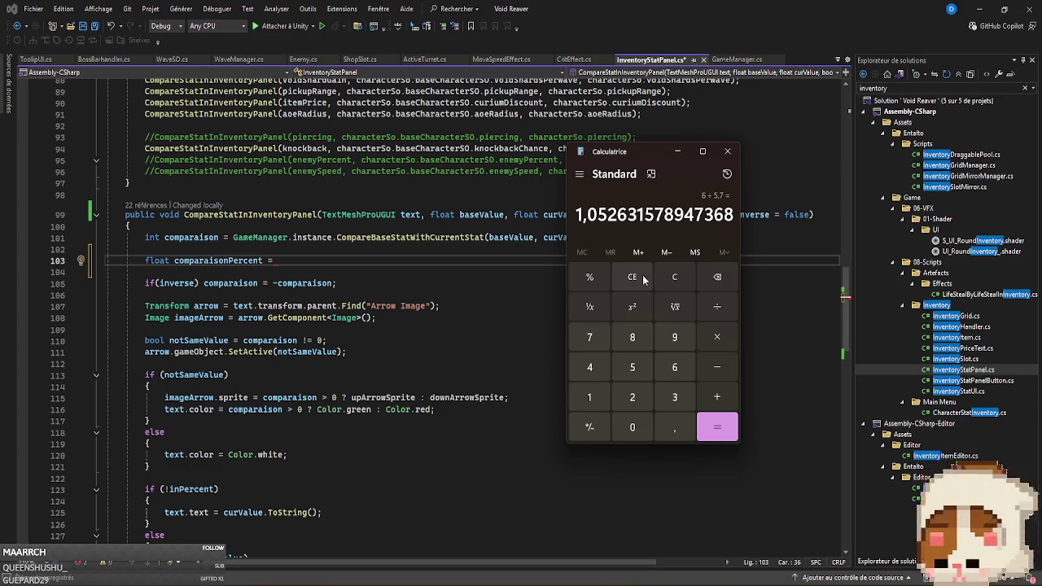
Recompute 5,7 ÷ 6 = 0,95, clear the entry, and return to line 103.
{"action": "left_click", "coordinate": [645, 277]}
{"action": "type", "text": "5,7/"}
{"action": "type", "text": "6"}
{"action": "key", "text": "Return"}
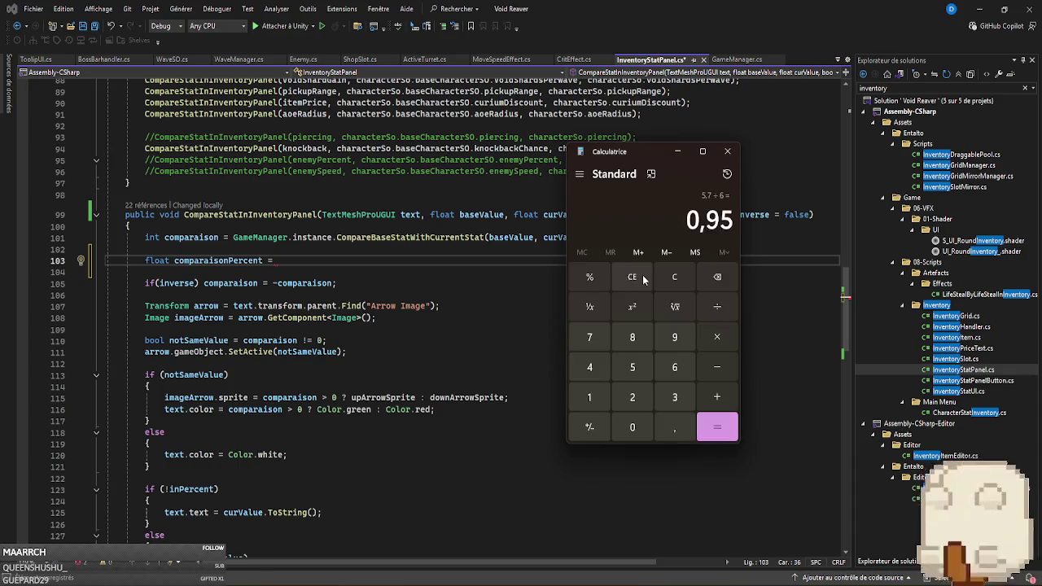
{"action": "left_click", "coordinate": [643, 279]}
{"action": "left_click", "coordinate": [390, 261]}
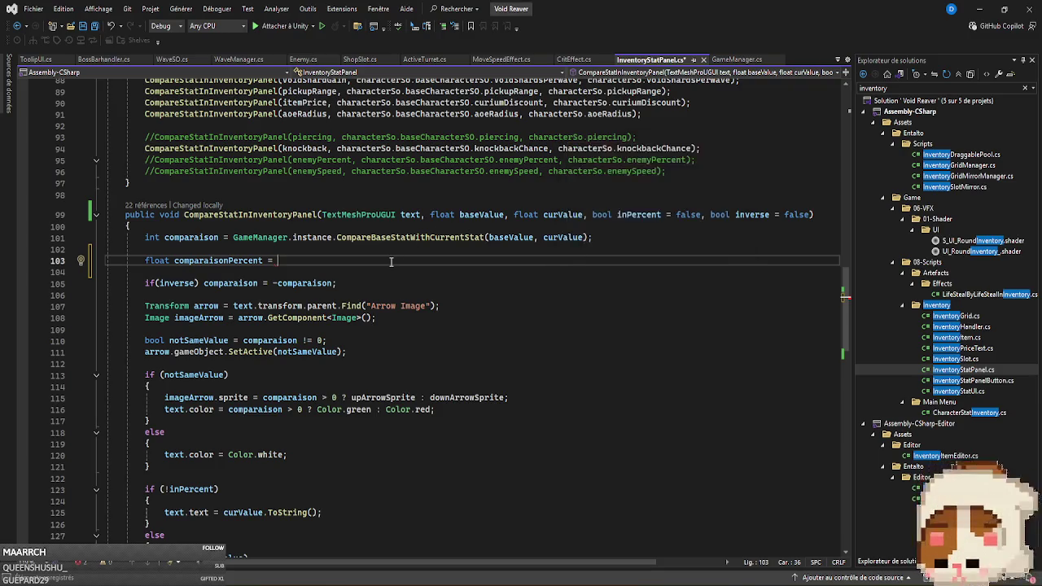
Complete line 103 as comparaisonPercent = 1 - curValue / baseValue using IntelliSense.
{"action": "type", "text": "1 "}
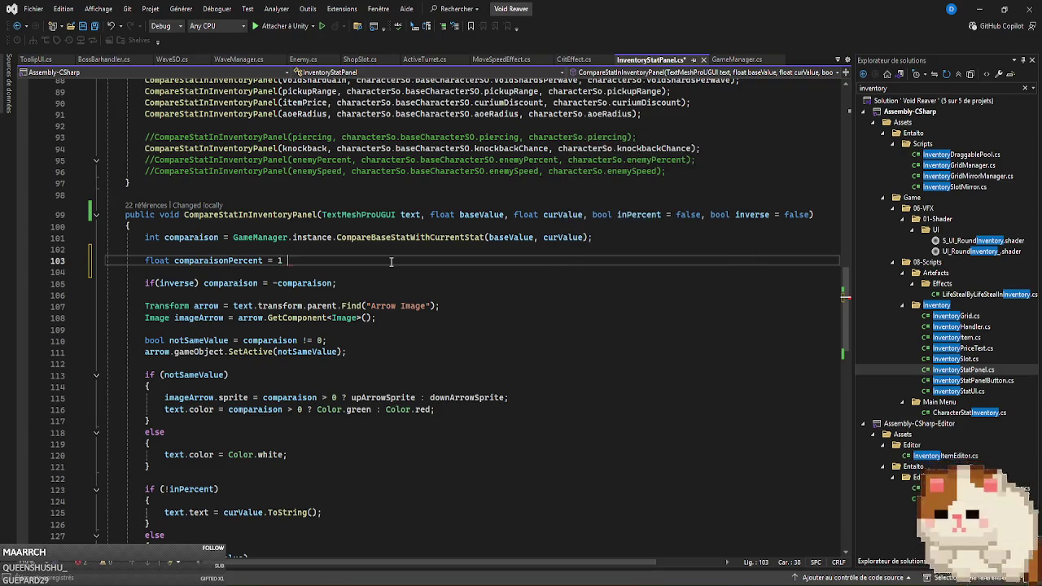
{"action": "type", "text": "- cur"}
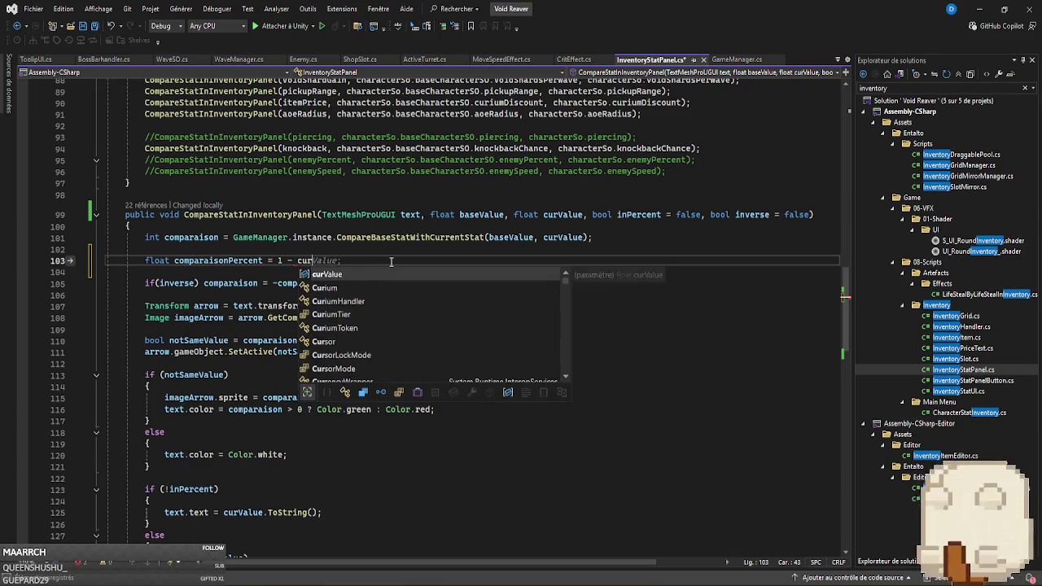
{"action": "key", "text": "Tab"}
{"action": "type", "text": "/ "}
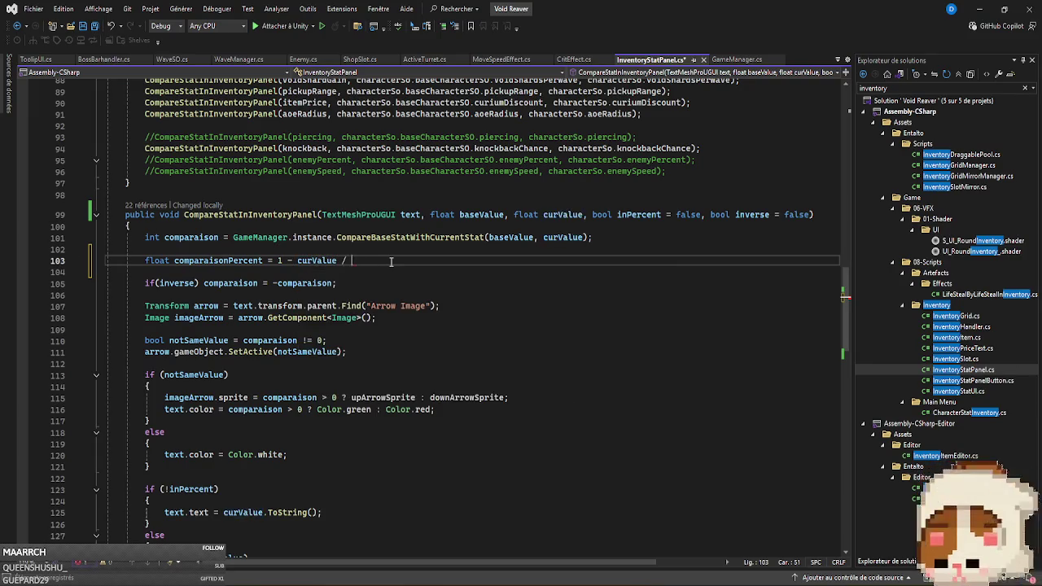
{"action": "type", "text": "base"}
{"action": "key", "text": "Tab"}
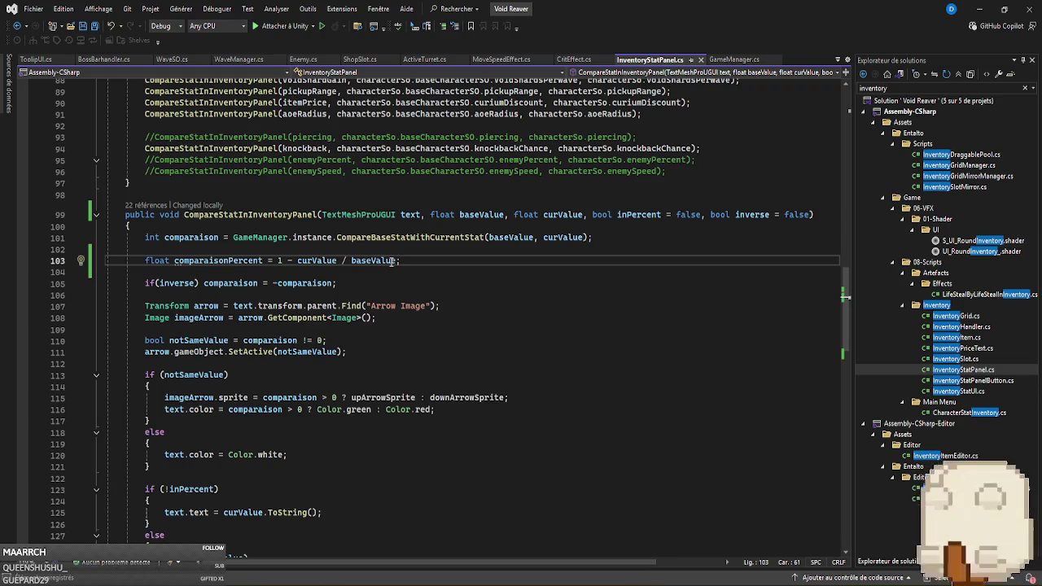
{"action": "scroll", "coordinate": [393, 261], "scroll_direction": "down", "scroll_amount": 2}
{"action": "double_click", "coordinate": [228, 193]}
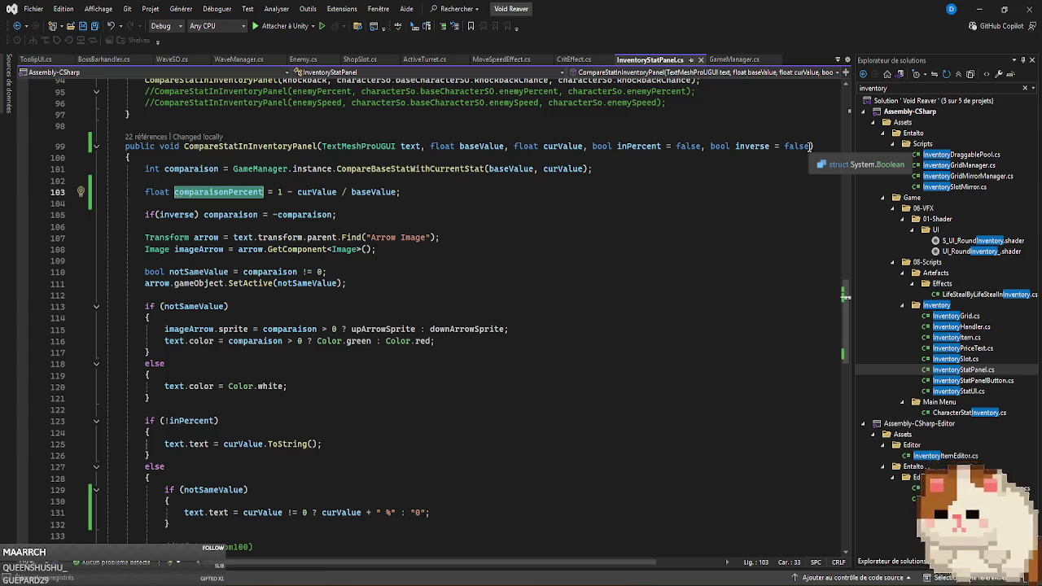
Start a new bool parameter after inverse = false in the method signature.
{"action": "left_click", "coordinate": [811, 146]}
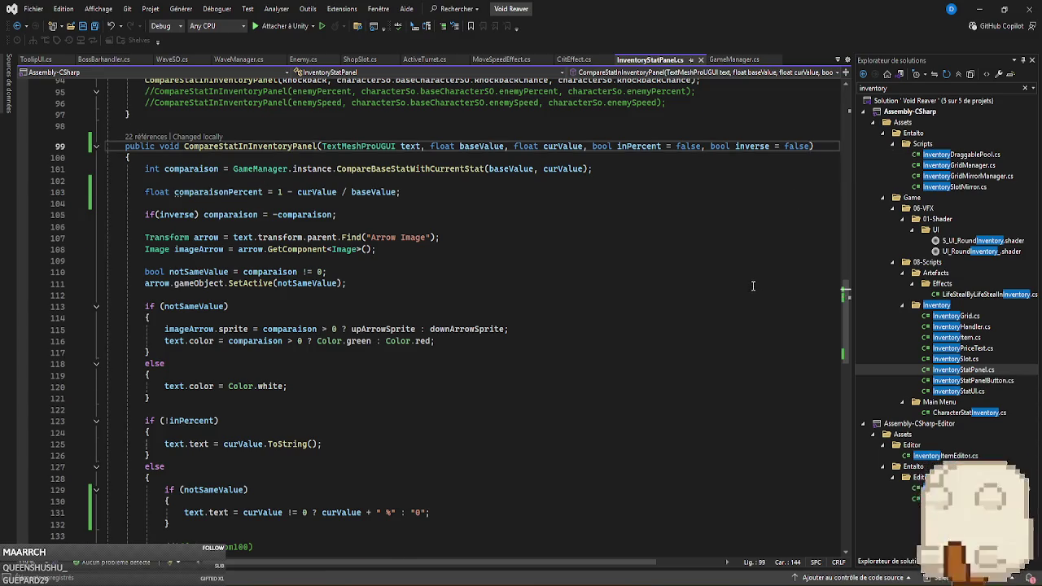
{"action": "scroll", "coordinate": [752, 280], "scroll_direction": "up", "scroll_amount": 2}
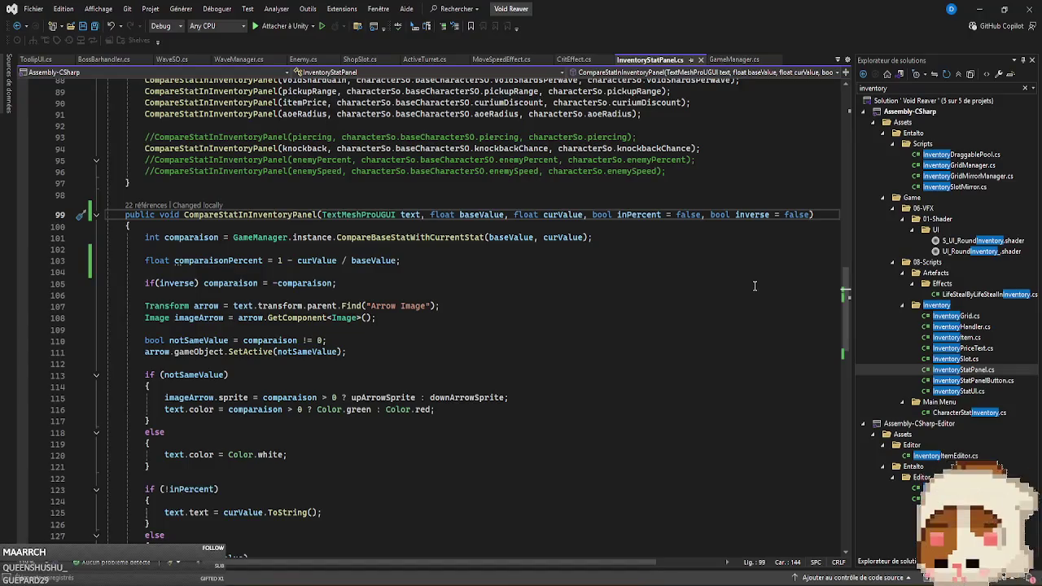
{"action": "scroll", "coordinate": [732, 297], "scroll_direction": "down", "scroll_amount": 6}
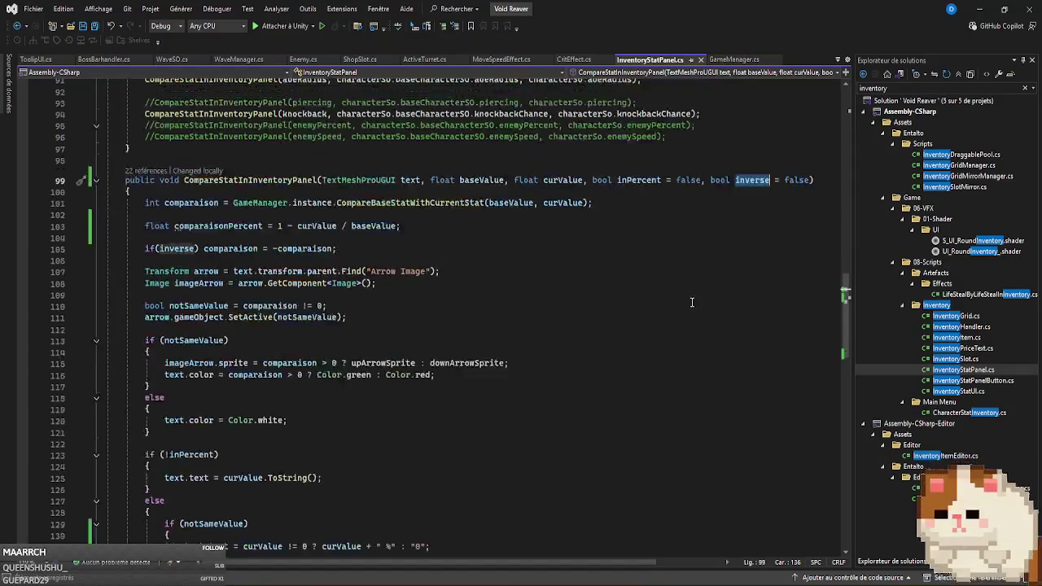
{"action": "scroll", "coordinate": [691, 311], "scroll_direction": "up", "scroll_amount": 3}
{"action": "scroll", "coordinate": [696, 308], "scroll_direction": "up", "scroll_amount": 4}
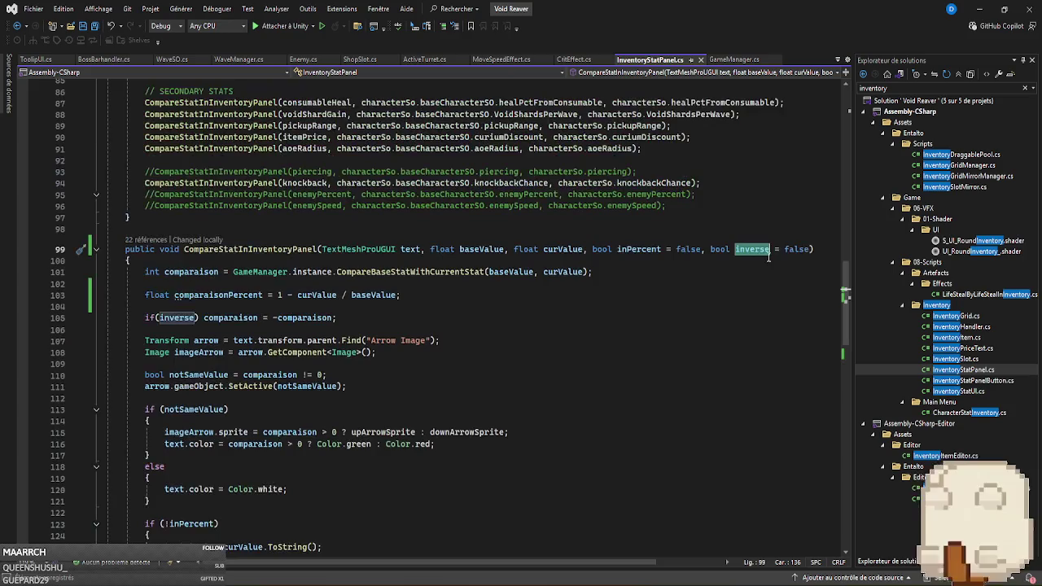
{"action": "left_click", "coordinate": [809, 250]}
{"action": "type", "text": ", bool compareInPercent = false;"}
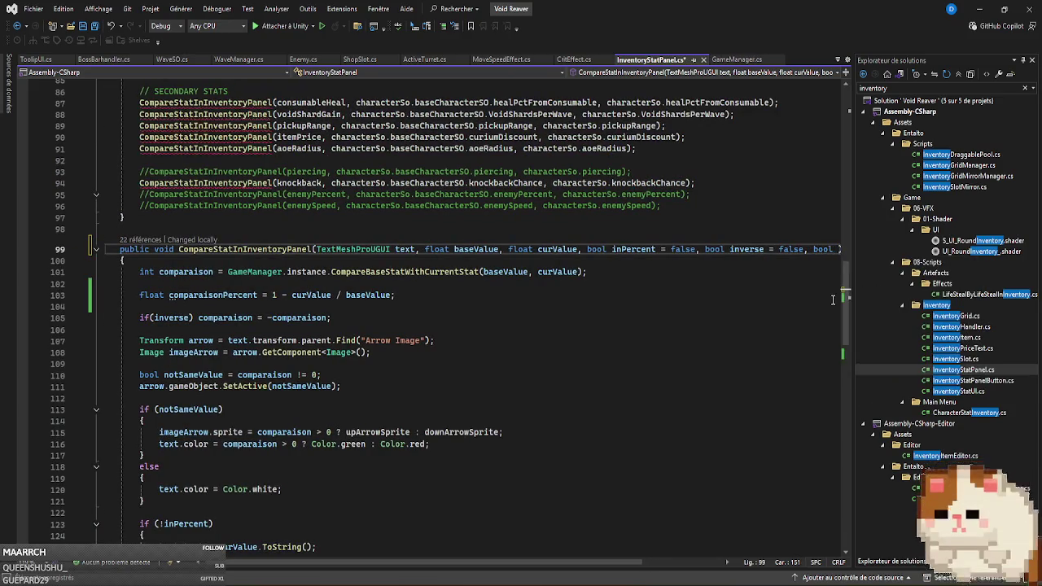
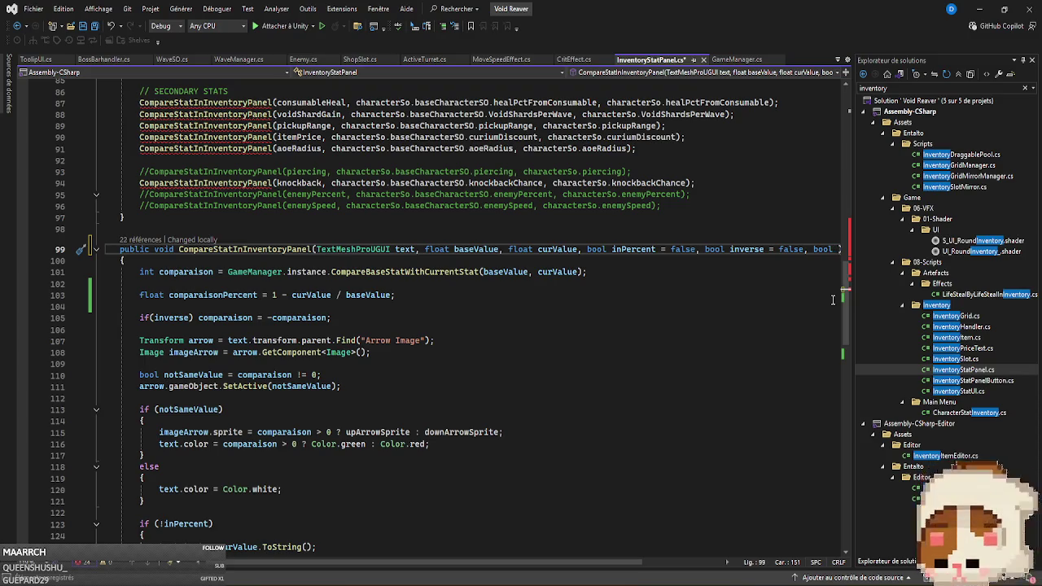
Add a 'bool compareInPercent = false' parameter to the CompareStatInInventoryPanel signature.
{"action": "type", "text": "compareIn"}
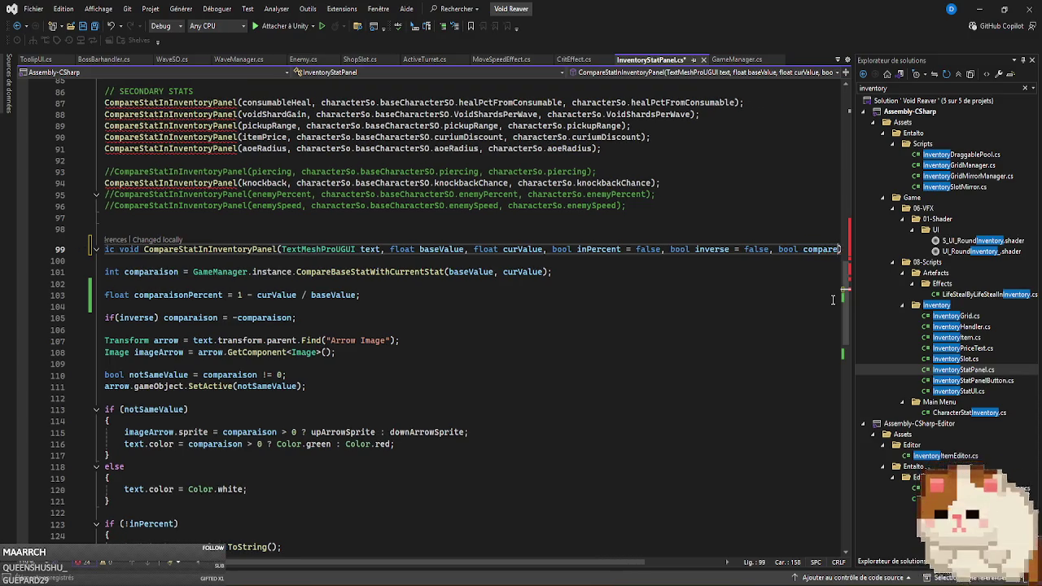
{"action": "type", "text": "Percen"}
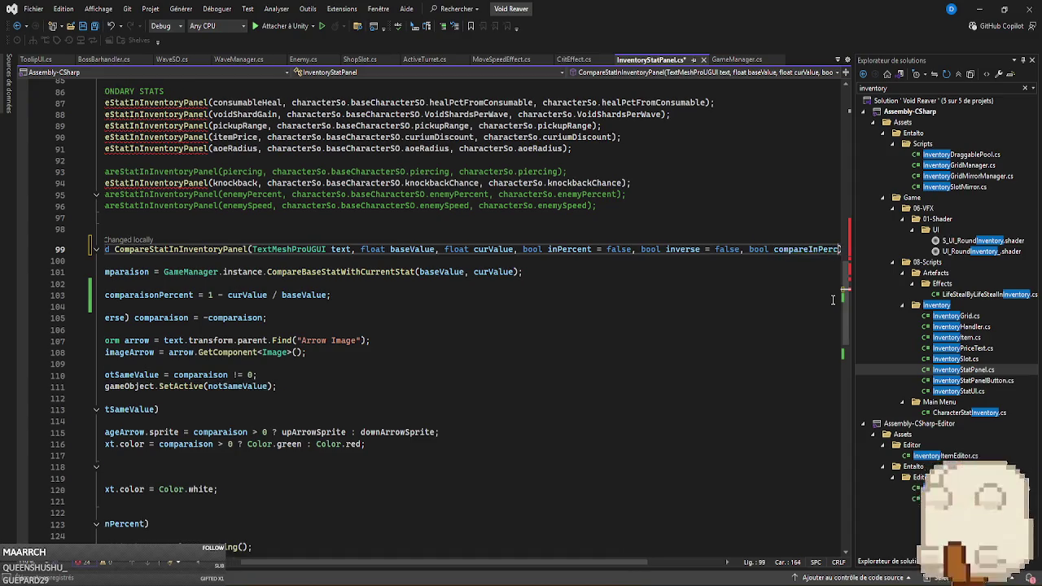
{"action": "type", "text": "t = false;)"}
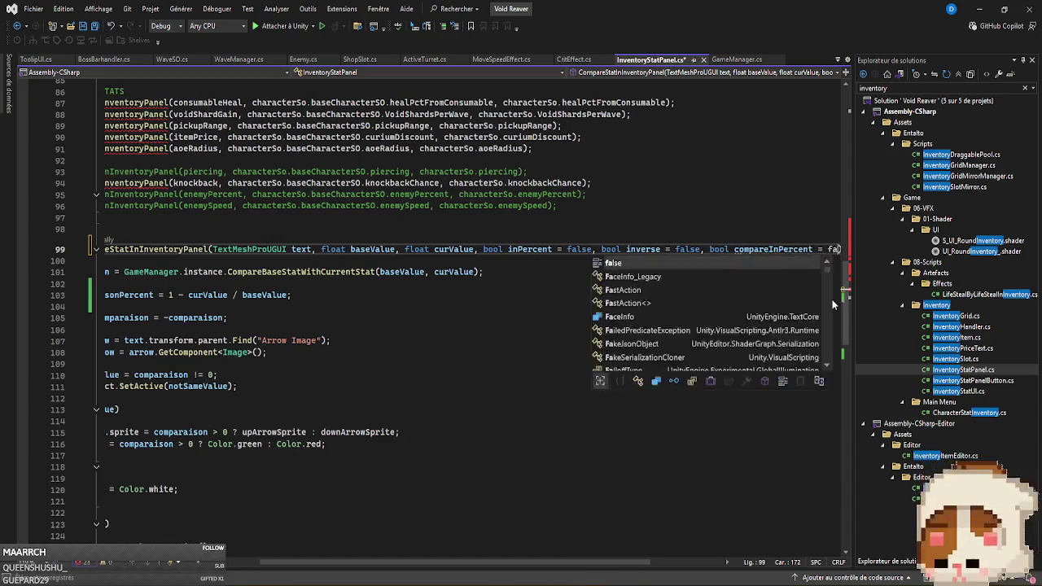
{"action": "key", "text": "BackSpace"}
{"action": "left_click", "coordinate": [794, 249]}
{"action": "left_click_drag", "start_coordinate": [455, 562], "coordinate": [389, 562]}
{"action": "scroll", "coordinate": [396, 479], "scroll_direction": "down", "scroll_amount": 6}
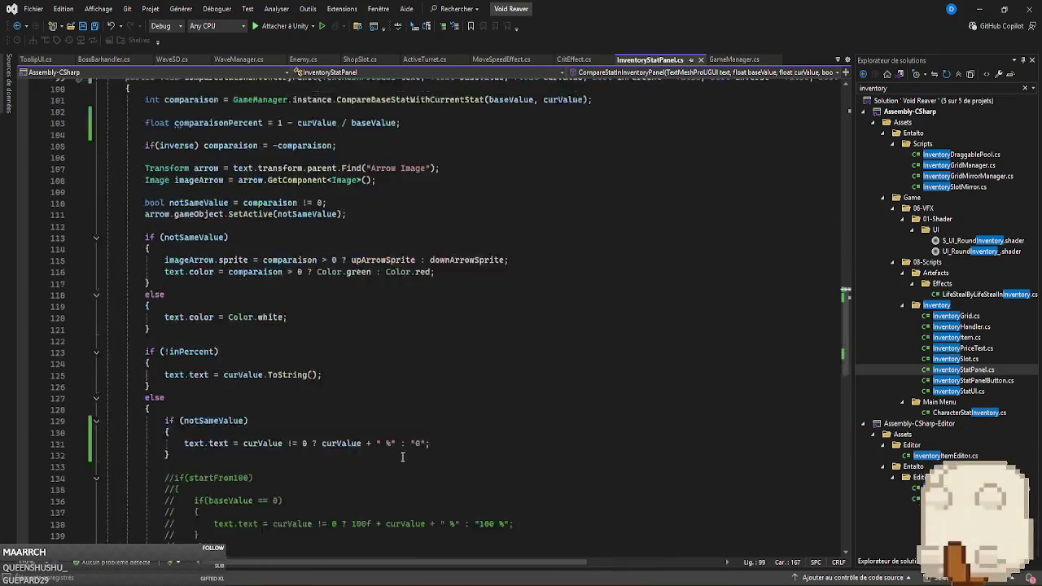
Guard the percent text on line 131 with if(!compareInPercent) and start an else branch below it.
{"action": "left_click", "coordinate": [194, 407]}
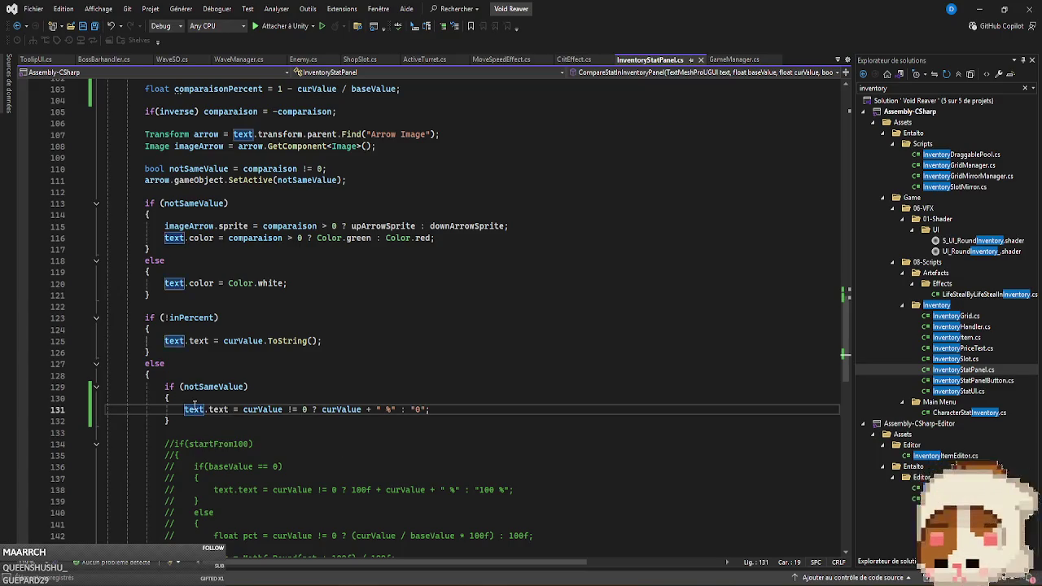
{"action": "type", "text": "if(!compareInPercent"}
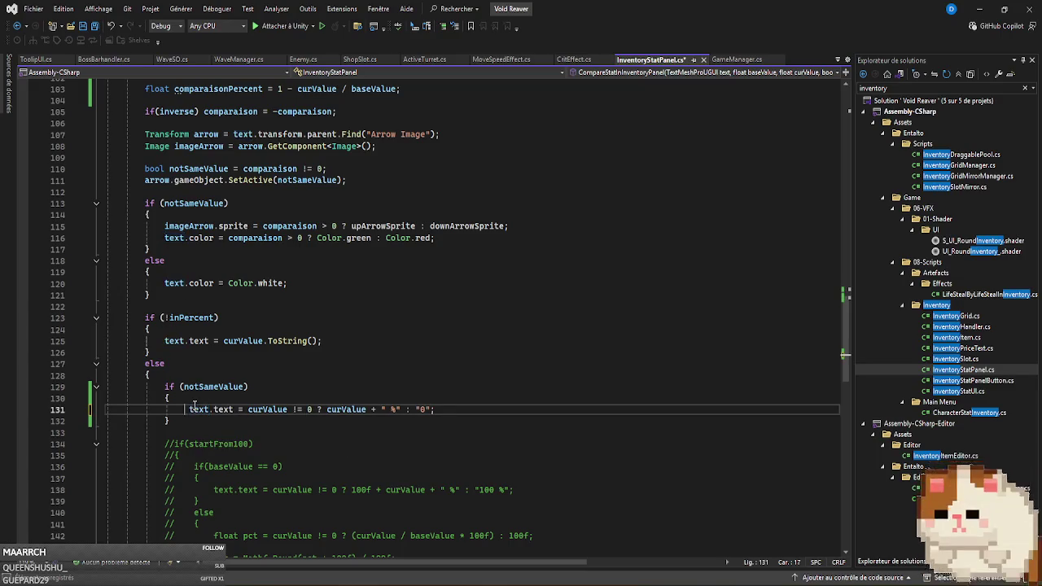
{"action": "type", "text": ")"}
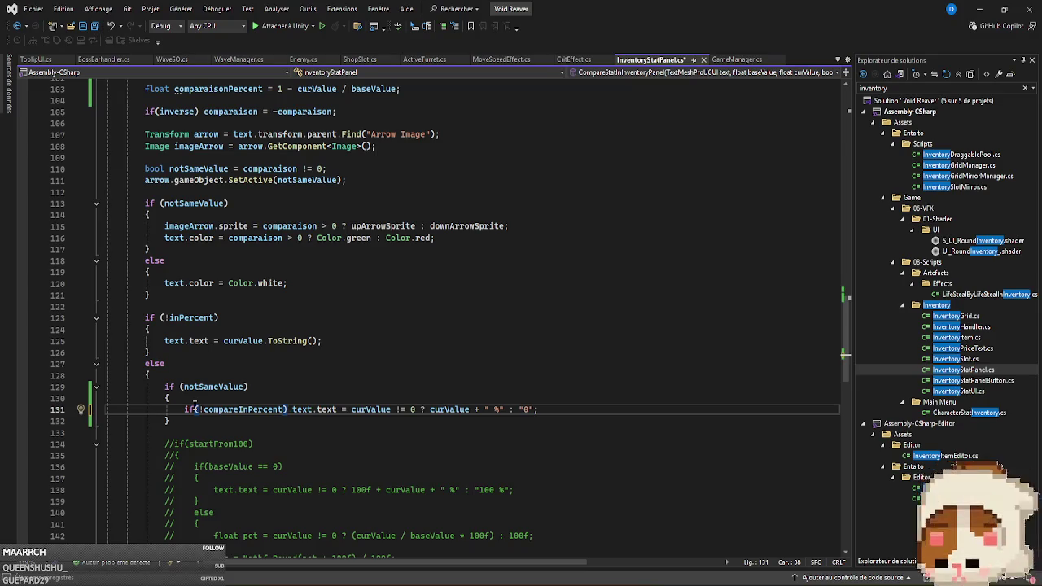
{"action": "key", "text": "Return"}
{"action": "type", "text": "else"}
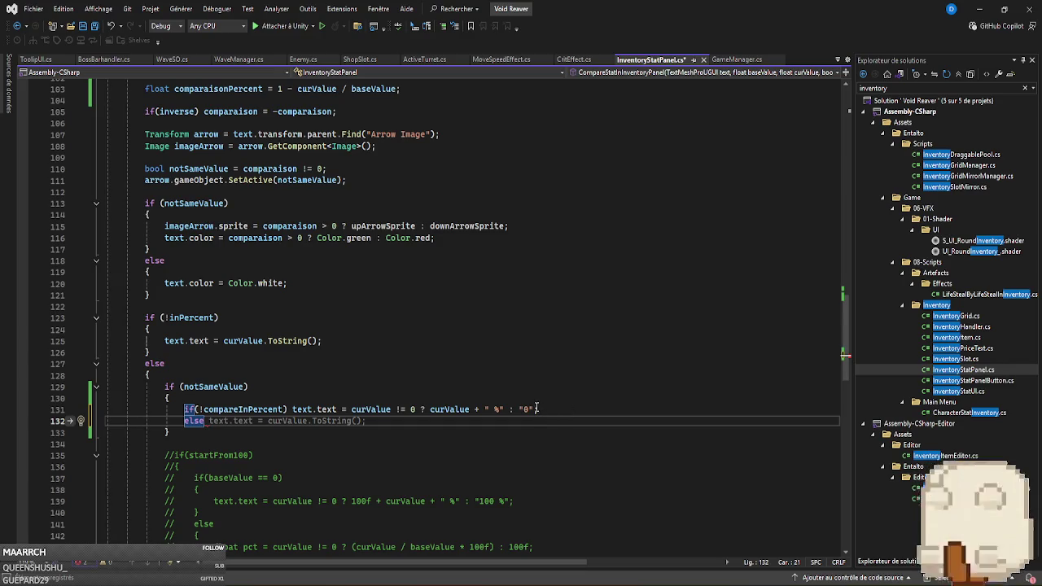
{"action": "key", "text": "Tab"}
Make the else line 132 use comparaisonPercent instead of curValue.ToString().
{"action": "scroll", "coordinate": [474, 395], "scroll_direction": "up", "scroll_amount": 5}
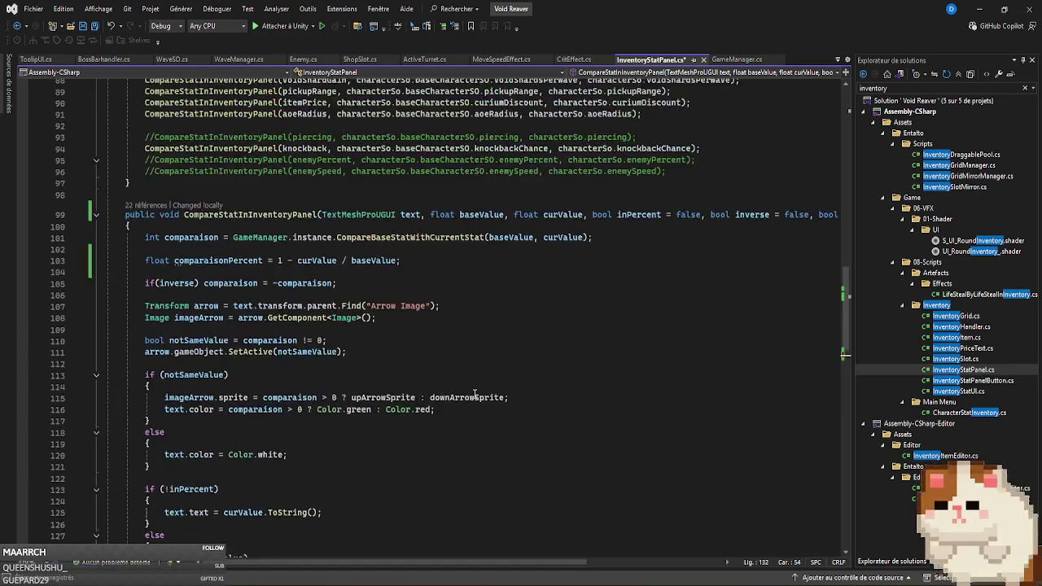
{"action": "double_click", "coordinate": [210, 260]}
{"action": "key", "text": "ctrl+c"}
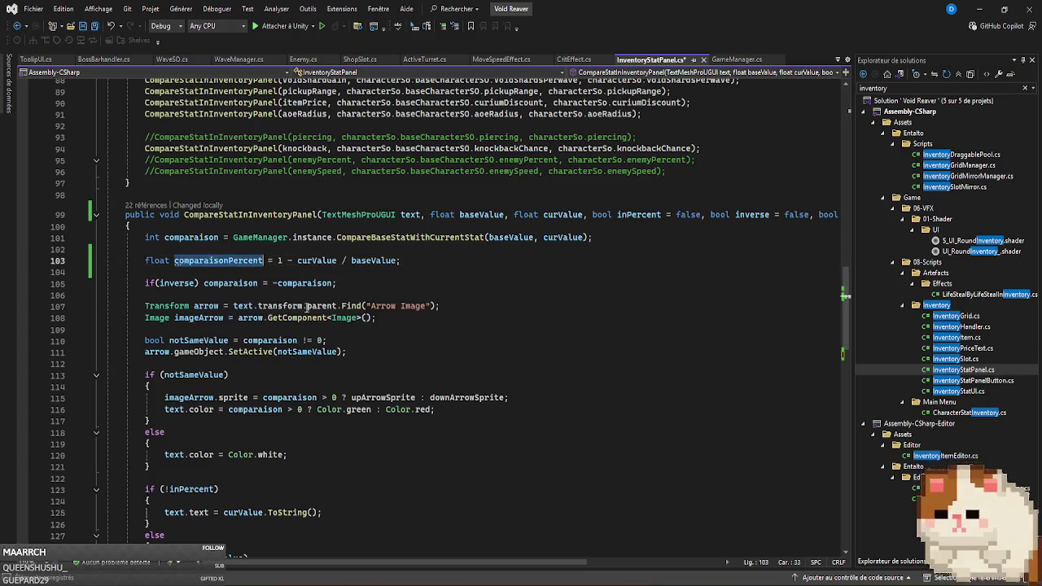
{"action": "scroll", "coordinate": [253, 354], "scroll_direction": "down", "scroll_amount": 7}
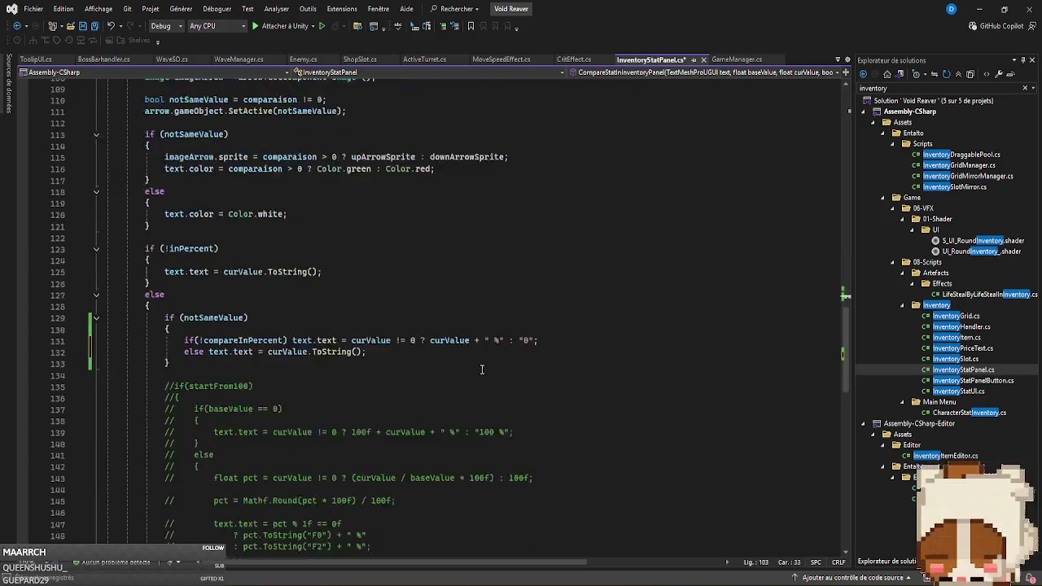
{"action": "double_click", "coordinate": [277, 352]}
{"action": "key", "text": "ctrl+v"}
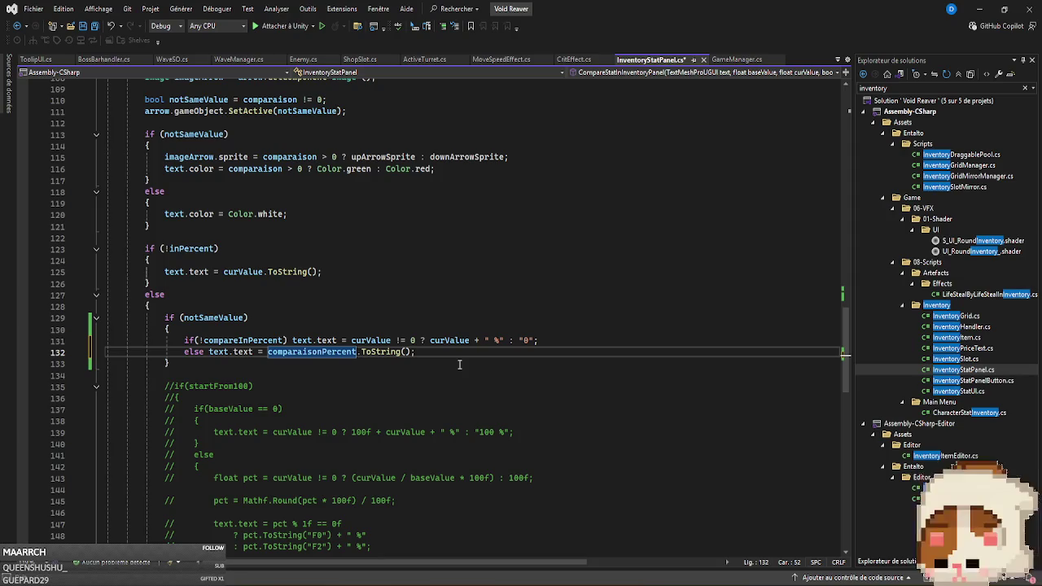
{"action": "scroll", "coordinate": [460, 368], "scroll_direction": "up", "scroll_amount": 1}
{"action": "scroll", "coordinate": [463, 374], "scroll_direction": "up", "scroll_amount": 3}
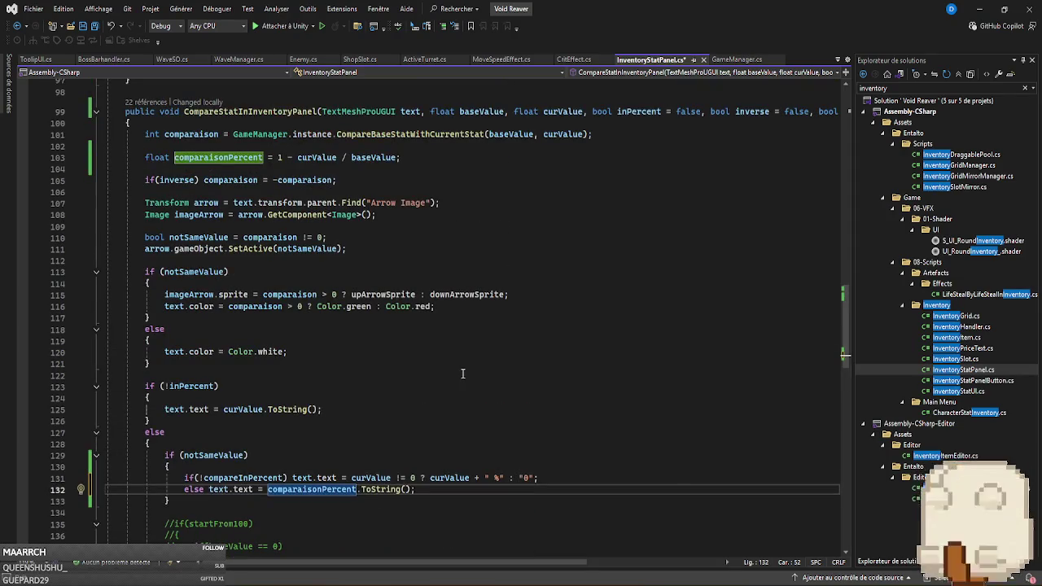
{"action": "scroll", "coordinate": [462, 374], "scroll_direction": "down", "scroll_amount": 3}
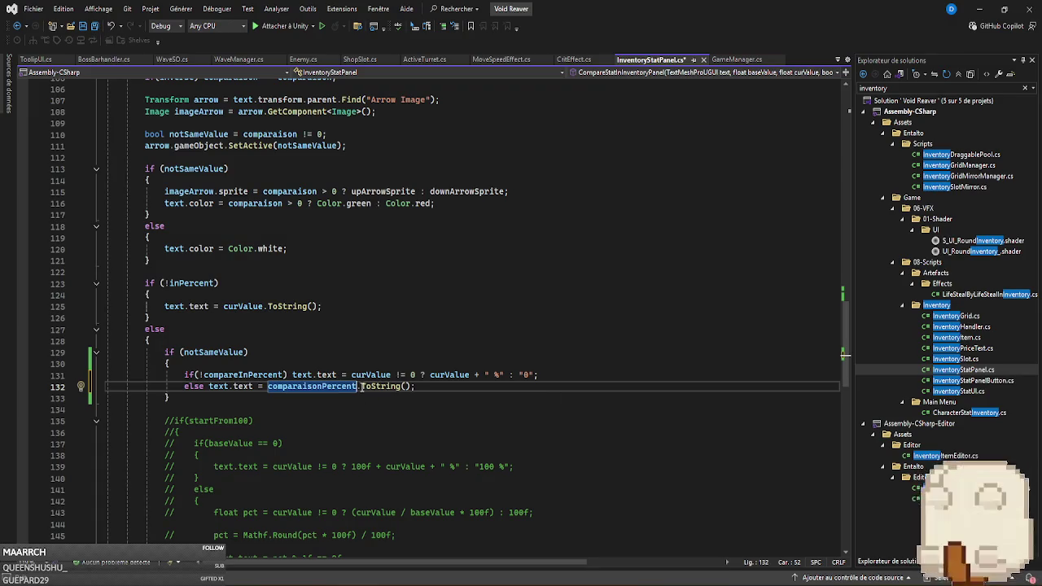
{"action": "left_click", "coordinate": [412, 388], "text": "shift"}
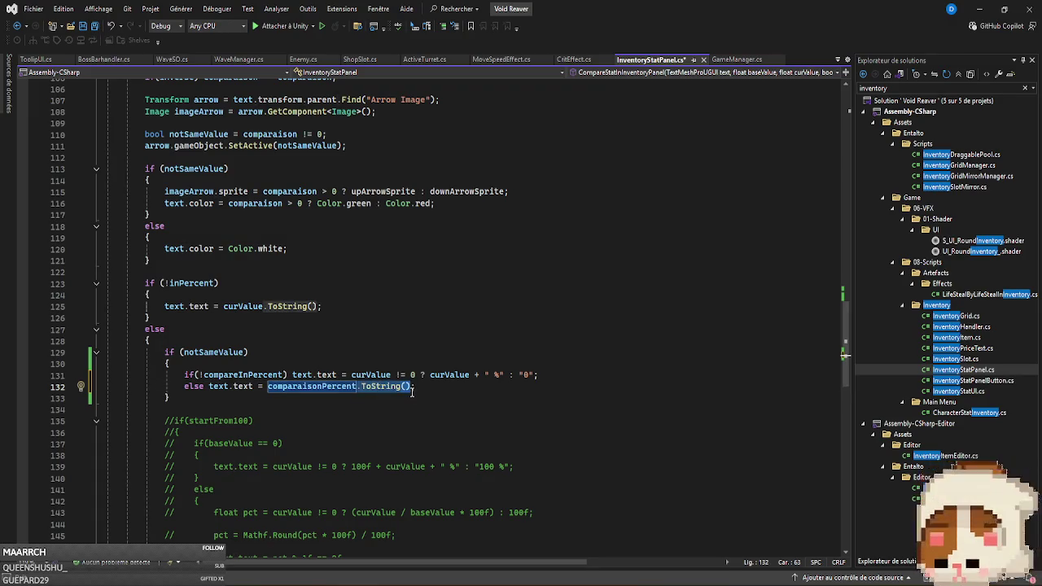
{"action": "type", "text": "comparaisonPercent"}
Append the ' %' suffix from line 131 to line 132 and save.
{"action": "left_click", "coordinate": [477, 374]}
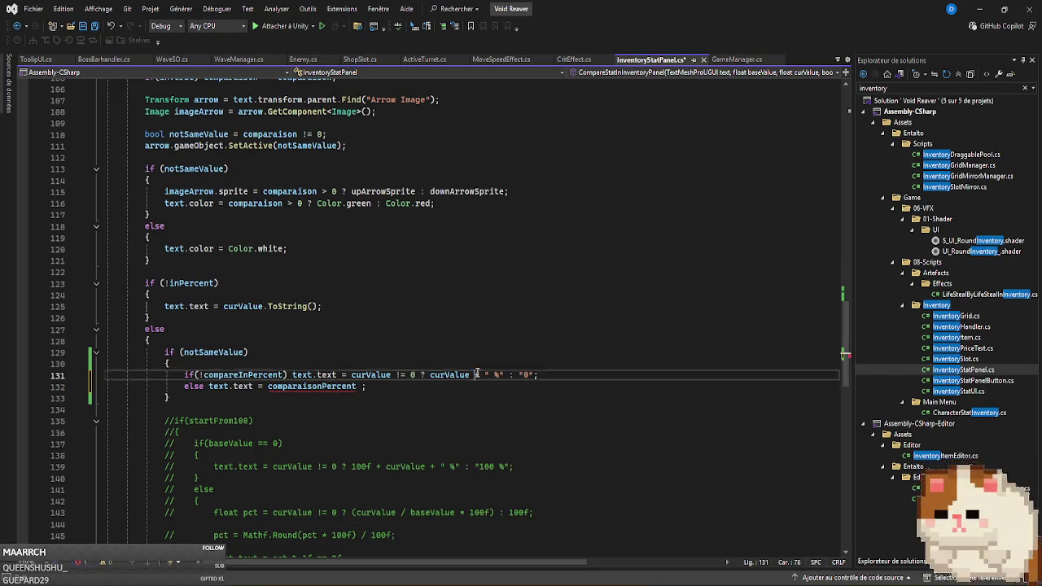
{"action": "left_click_drag", "start_coordinate": [477, 374], "coordinate": [534, 375]}
{"action": "key", "text": "ctrl+c"}
{"action": "left_click", "coordinate": [363, 386]}
{"action": "key", "text": "ctrl+v"}
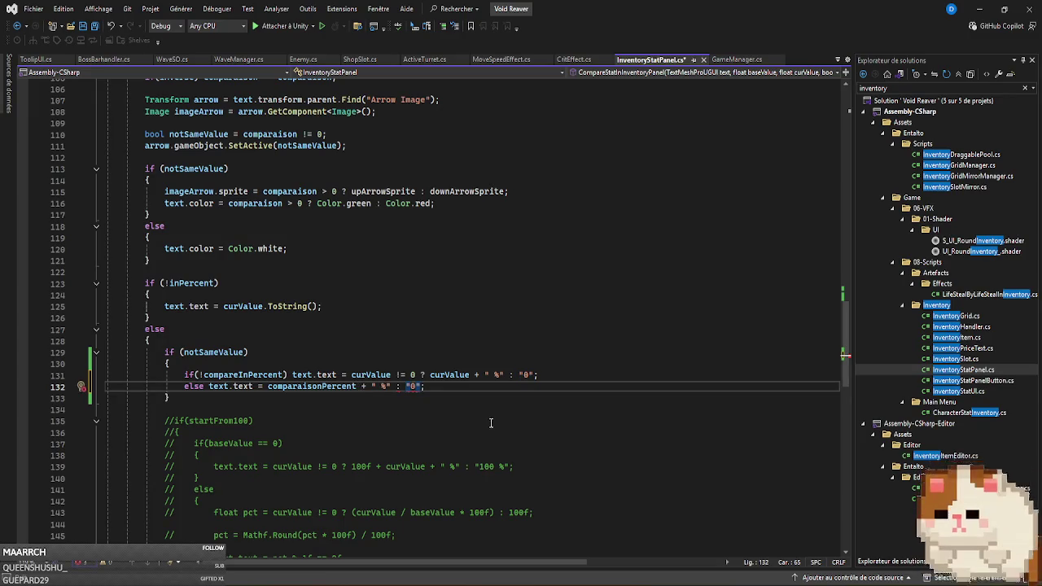
{"action": "key", "text": "BackSpace"}
{"action": "key", "text": "BackSpace"}
{"action": "key", "text": "BackSpace"}
{"action": "key", "text": "BackSpace"}
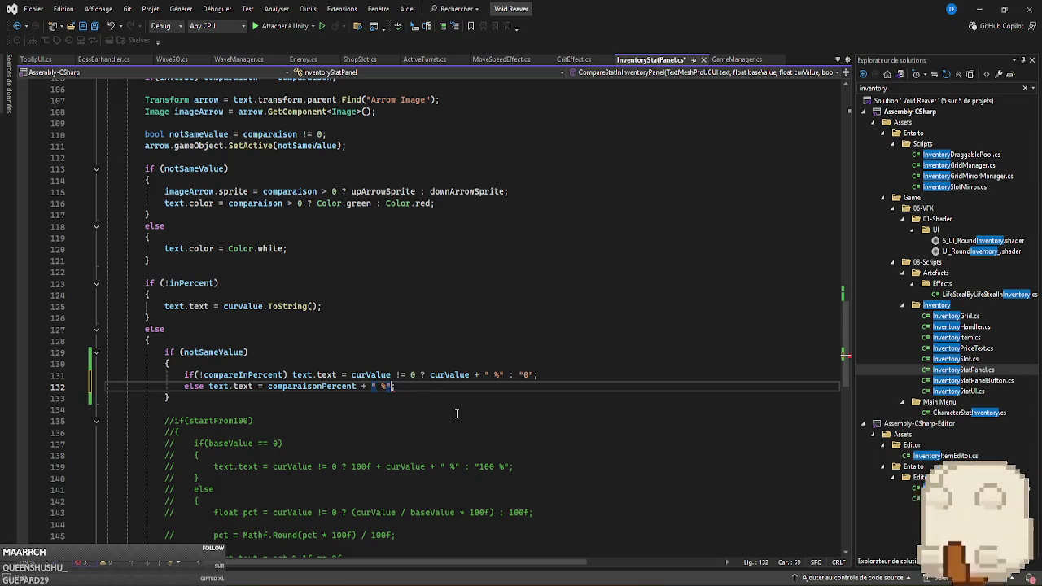
{"action": "key", "text": "ctrl+s"}
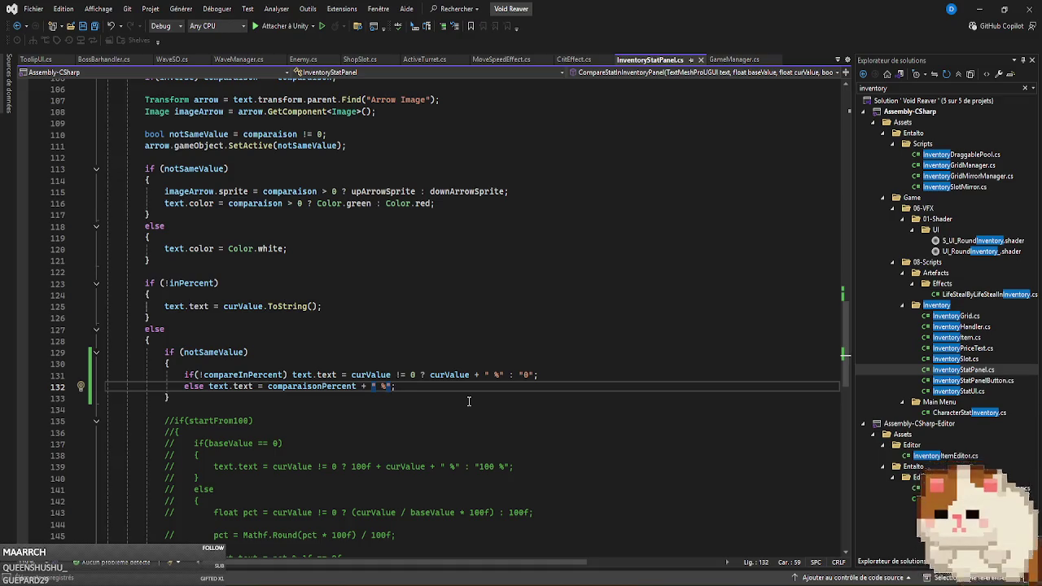
Turn line 132 into a ternary: comparaisonPercent != 0 ? value with ' %' : '0 %', and save.
{"action": "left_click", "coordinate": [358, 389]}
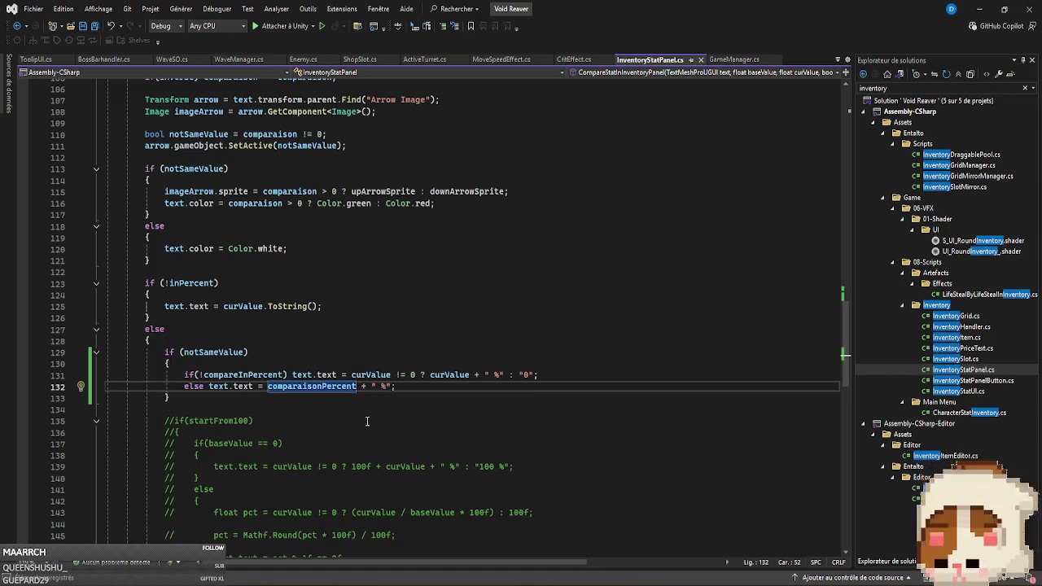
{"action": "type", "text": "!="}
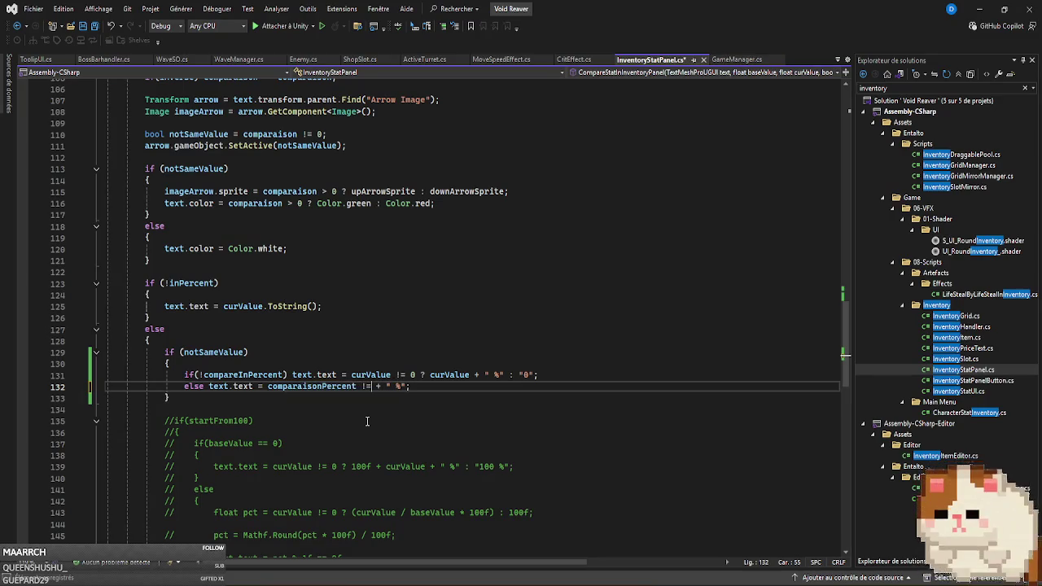
{"action": "type", "text": " 0"}
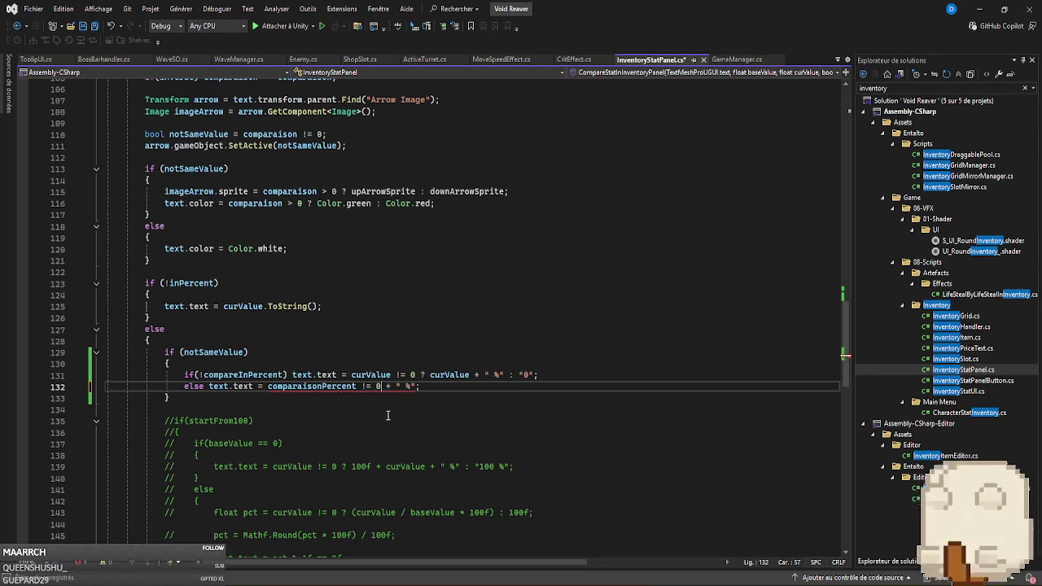
{"action": "left_click", "coordinate": [358, 389]}
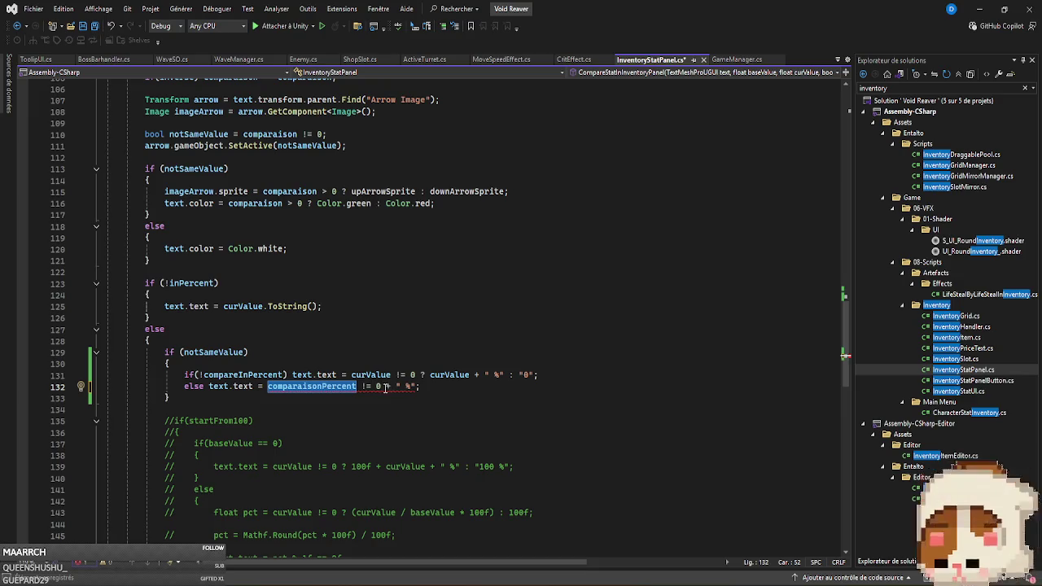
{"action": "left_click", "coordinate": [387, 387]}
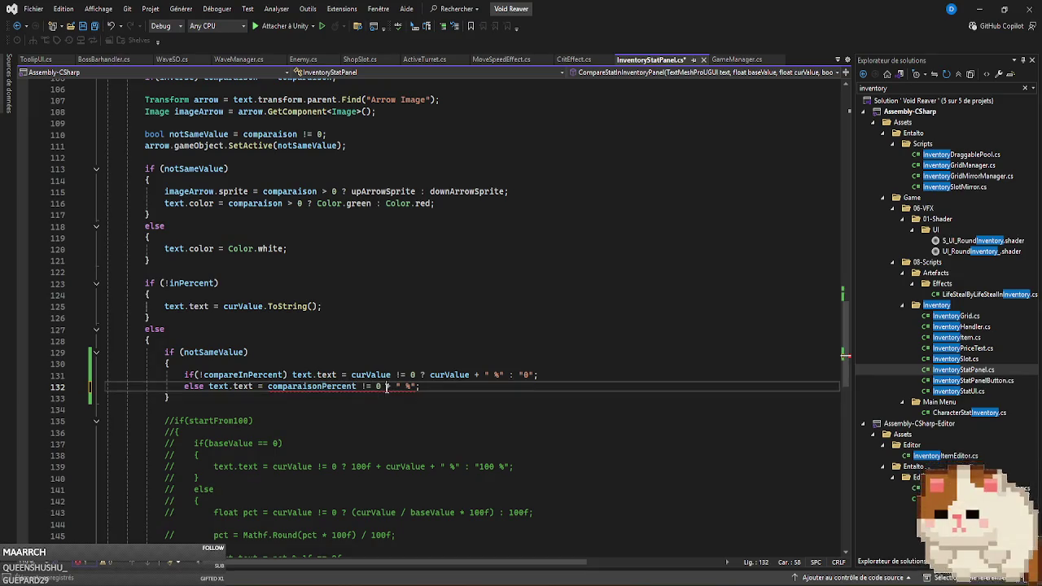
{"action": "type", "text": "? comparaisonPercent"}
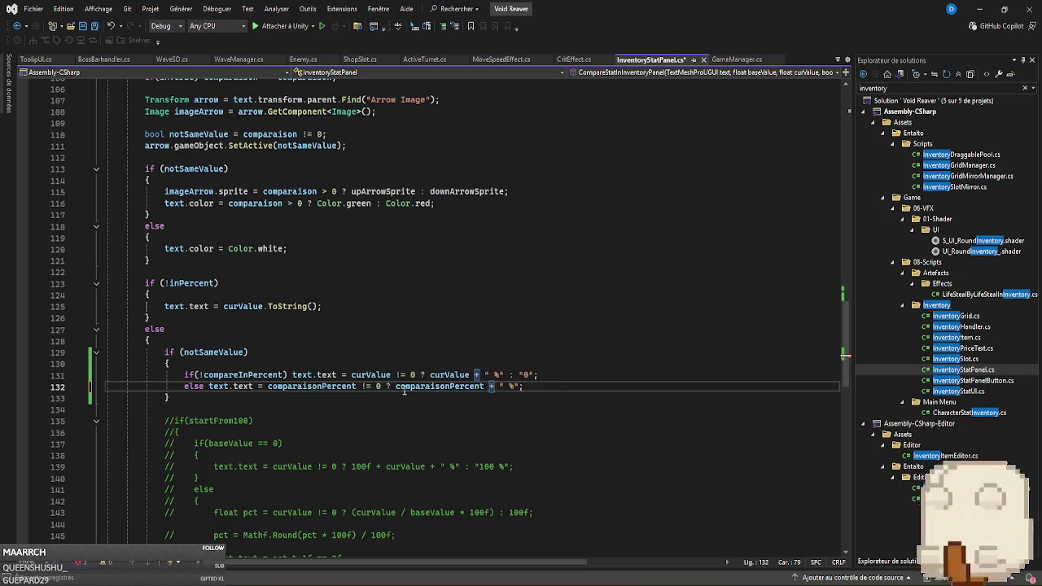
{"action": "left_click_drag", "start_coordinate": [508, 375], "coordinate": [536, 375]}
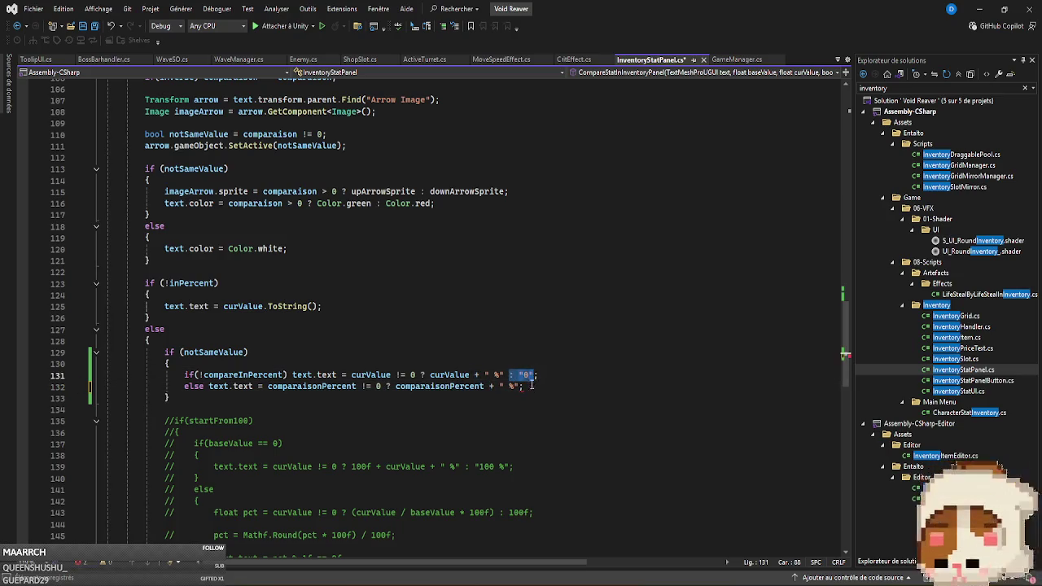
{"action": "type", "text": ": \"0 %\""}
{"action": "key", "text": "ctrl+s"}
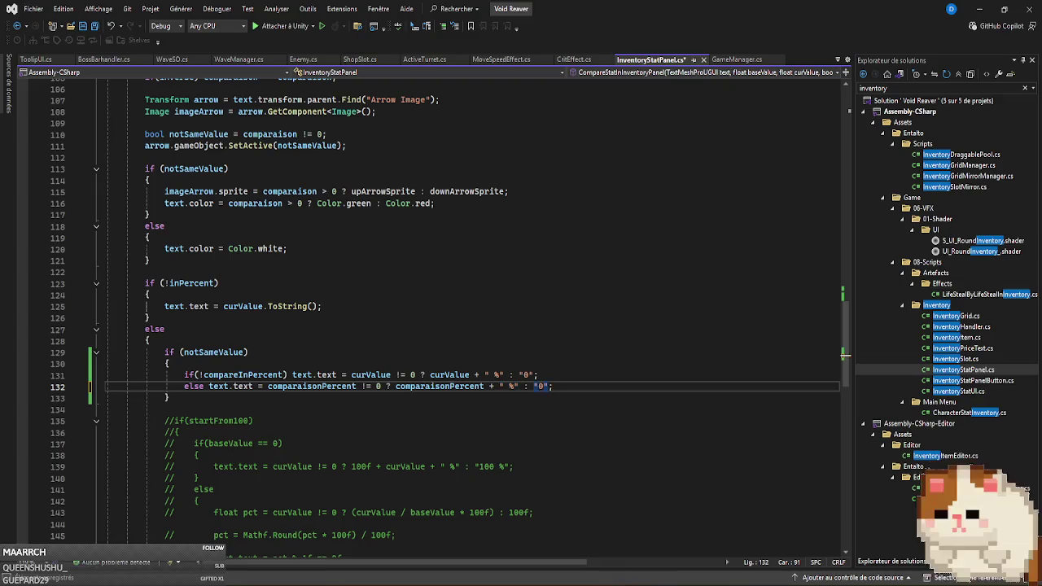
{"action": "key", "text": "alt+Tab"}
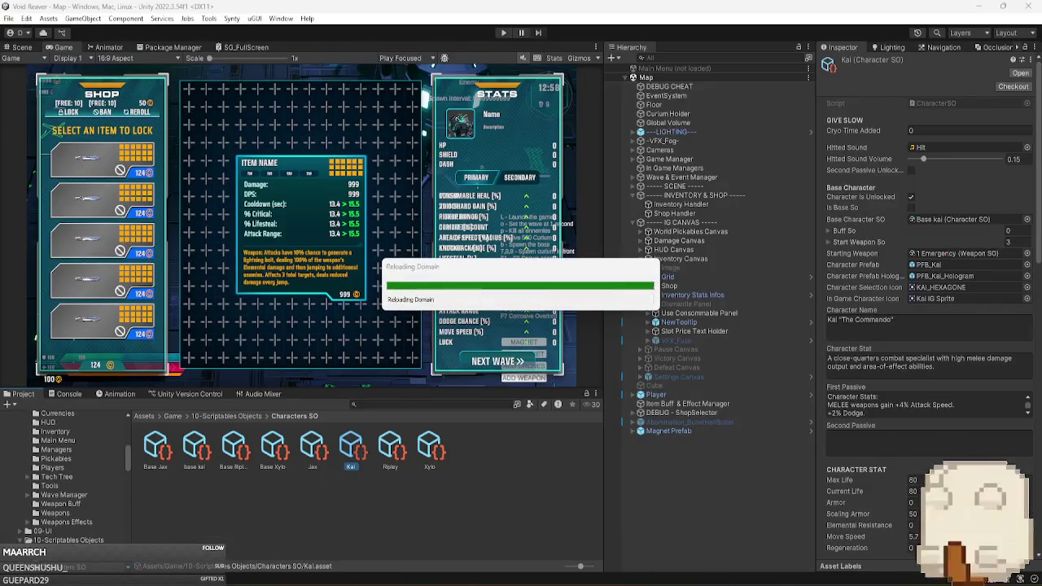
Delete the leftover commented-out block from InventoryStatPanel, save, and let Unity recompile.
{"action": "key", "text": "alt+Tab"}
{"action": "key", "text": "ctrl+s"}
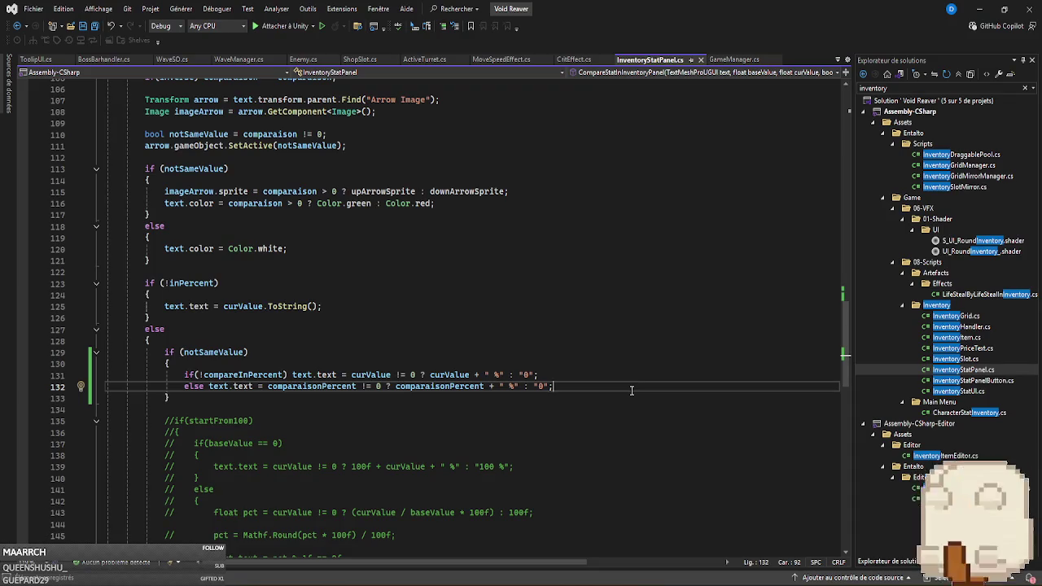
{"action": "scroll", "coordinate": [631, 390], "scroll_direction": "down", "scroll_amount": 4}
{"action": "left_click_drag", "start_coordinate": [216, 463], "coordinate": [171, 260]}
{"action": "key", "text": "Delete"}
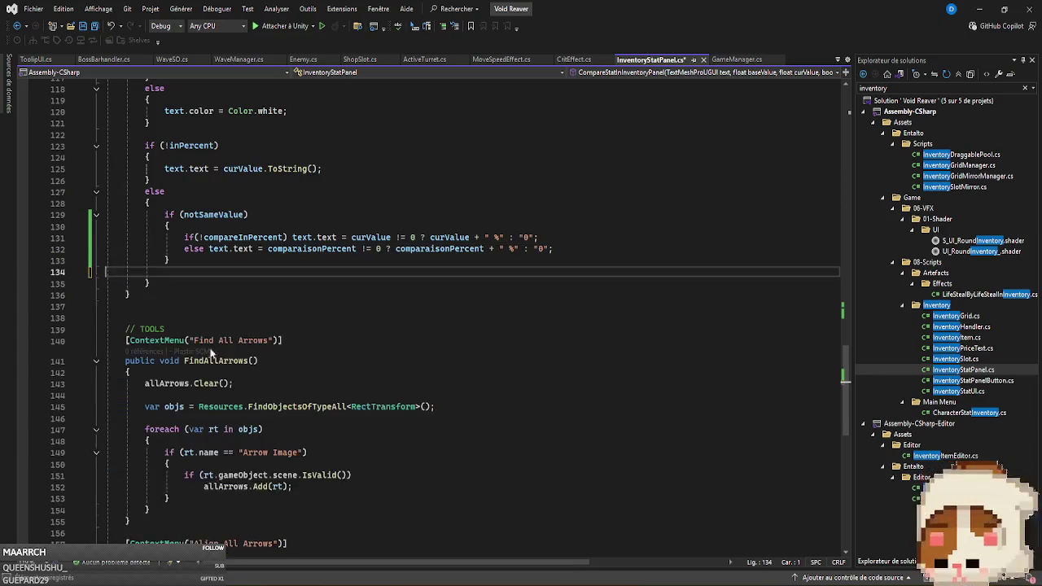
{"action": "scroll", "coordinate": [373, 376], "scroll_direction": "up", "scroll_amount": 5}
{"action": "scroll", "coordinate": [373, 376], "scroll_direction": "up", "scroll_amount": 1}
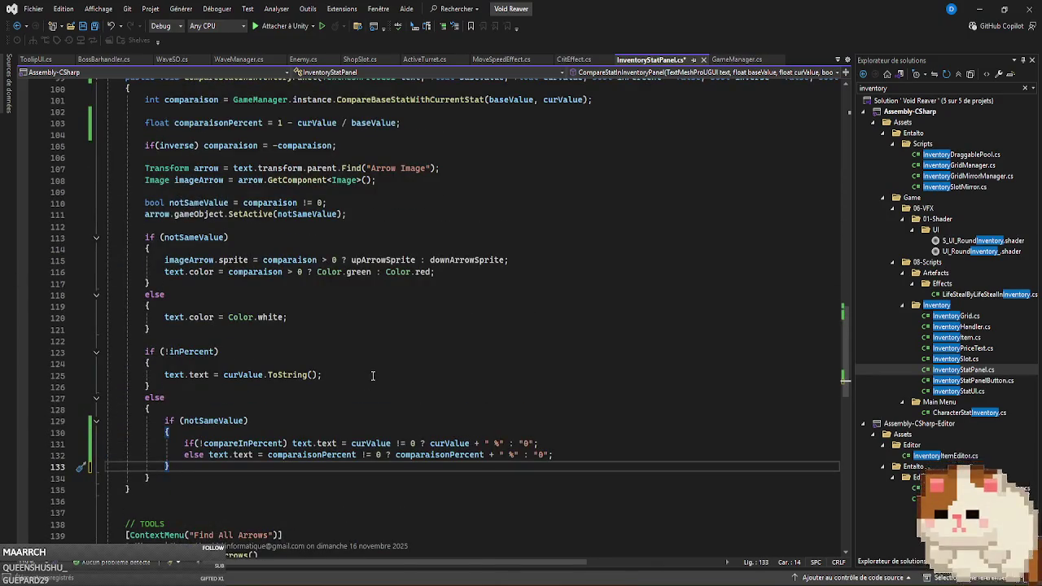
{"action": "scroll", "coordinate": [373, 376], "scroll_direction": "up", "scroll_amount": 3}
{"action": "key", "text": "ctrl+s"}
{"action": "key", "text": "alt+Tab"}
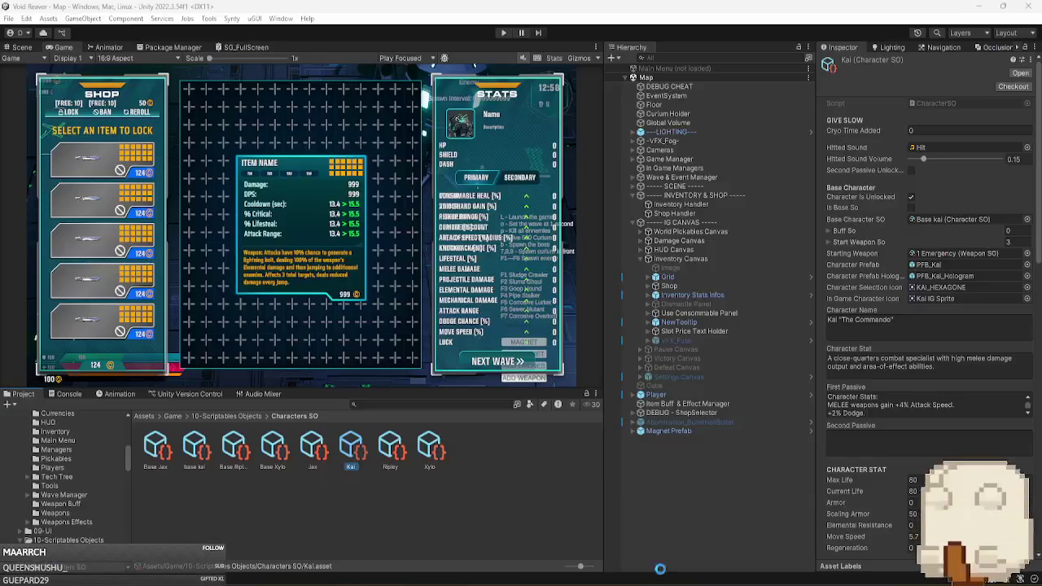
{"action": "mouse_move", "coordinate": [634, 583]}
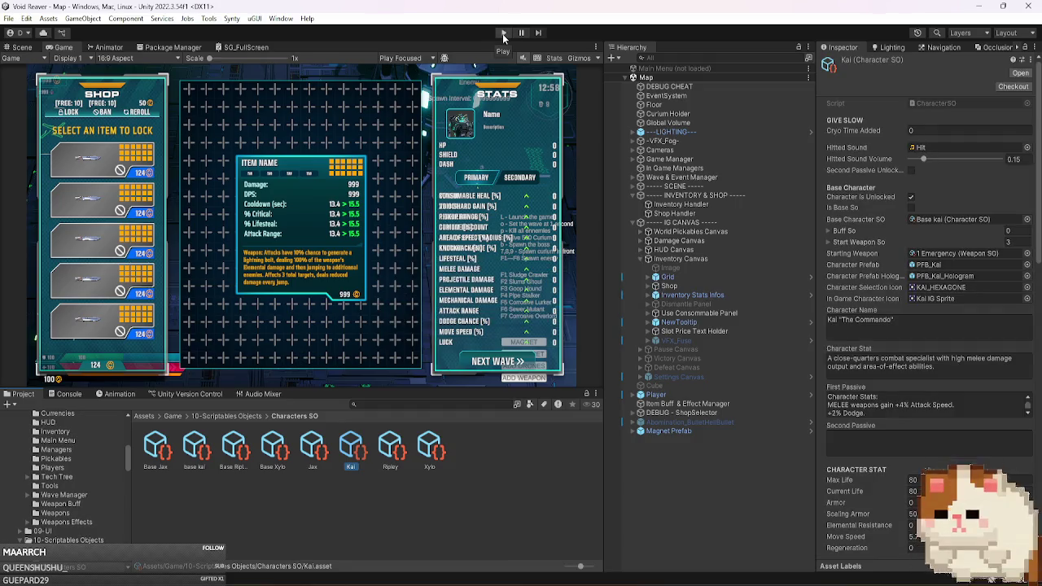
Enter play mode and set the debug Wave Number to 12.
{"action": "left_click", "coordinate": [503, 34]}
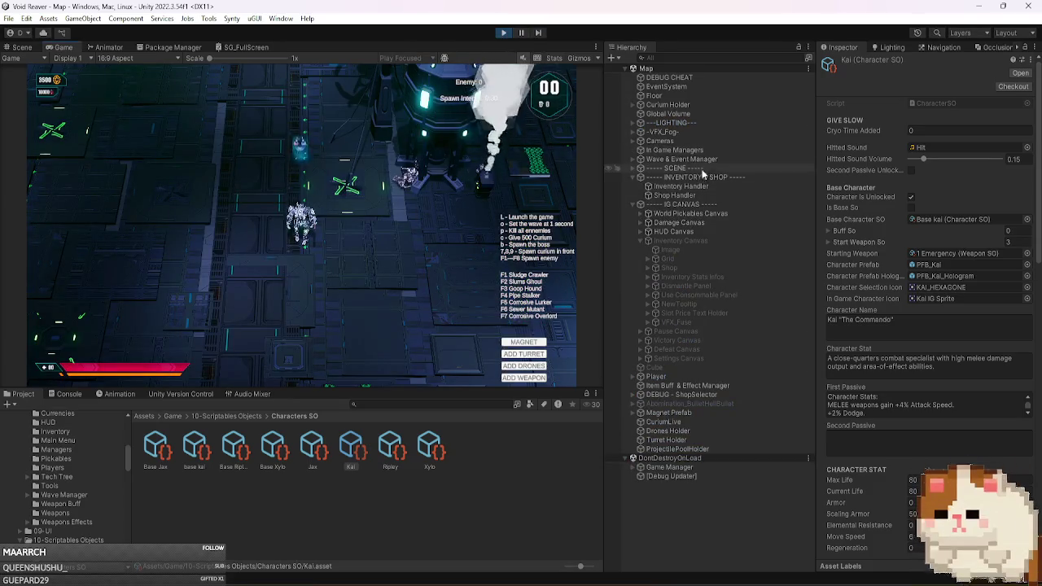
{"action": "left_click", "coordinate": [960, 479]}
{"action": "type", "text": "12"}
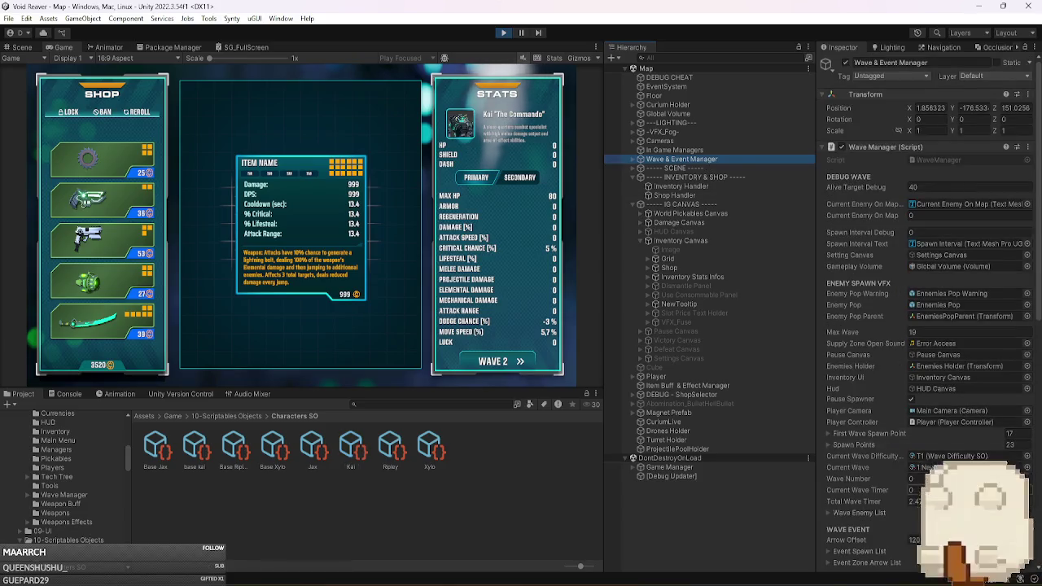
Reroll the shop three times, buy the first item into the grid, use it, then stop play.
{"action": "left_click", "coordinate": [139, 114]}
{"action": "left_click", "coordinate": [140, 114]}
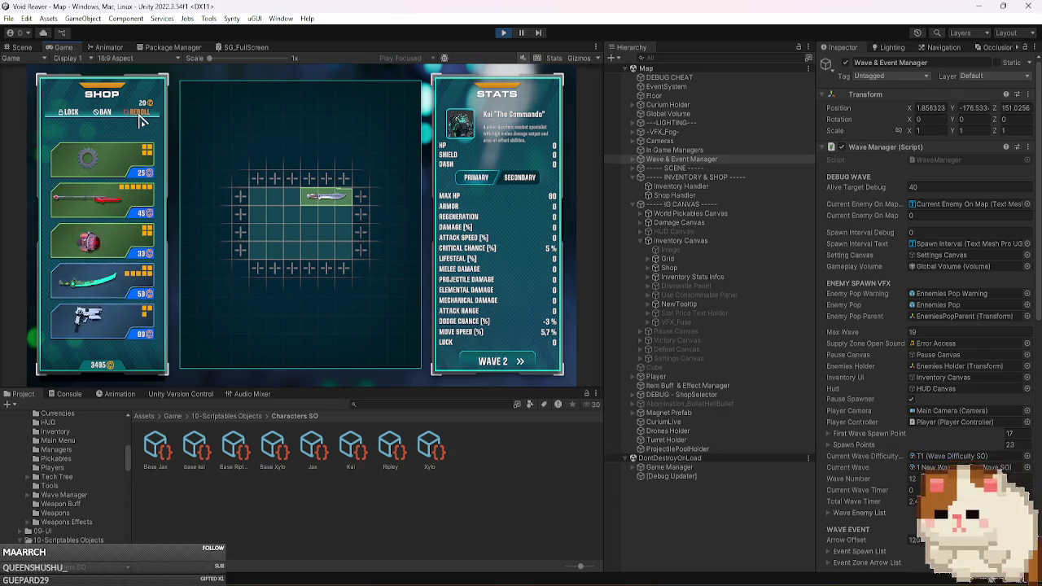
{"action": "left_click", "coordinate": [139, 113]}
{"action": "left_click_drag", "start_coordinate": [89, 159], "coordinate": [291, 224]}
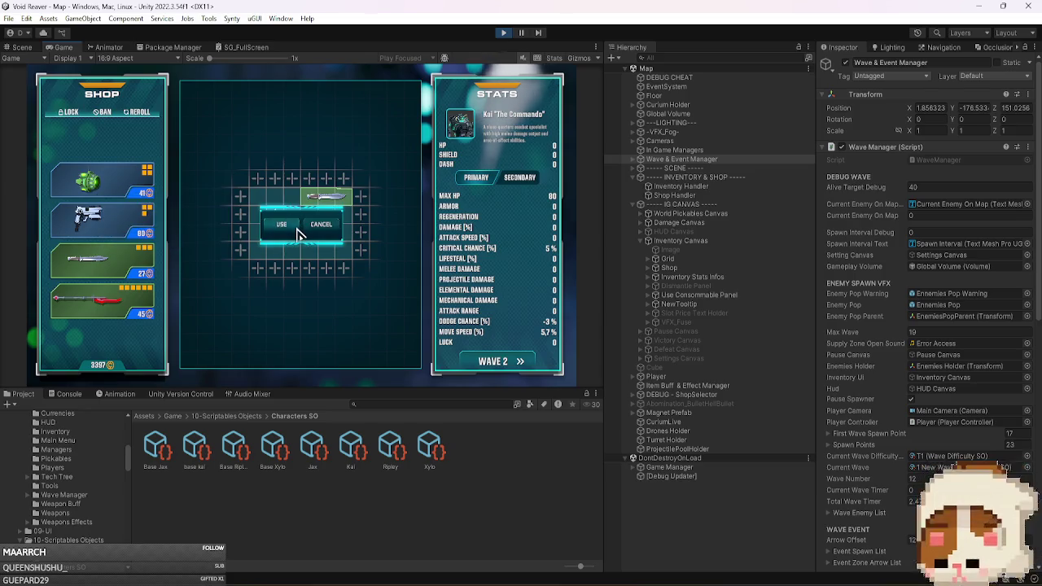
{"action": "left_click", "coordinate": [286, 225]}
{"action": "left_click", "coordinate": [503, 33]}
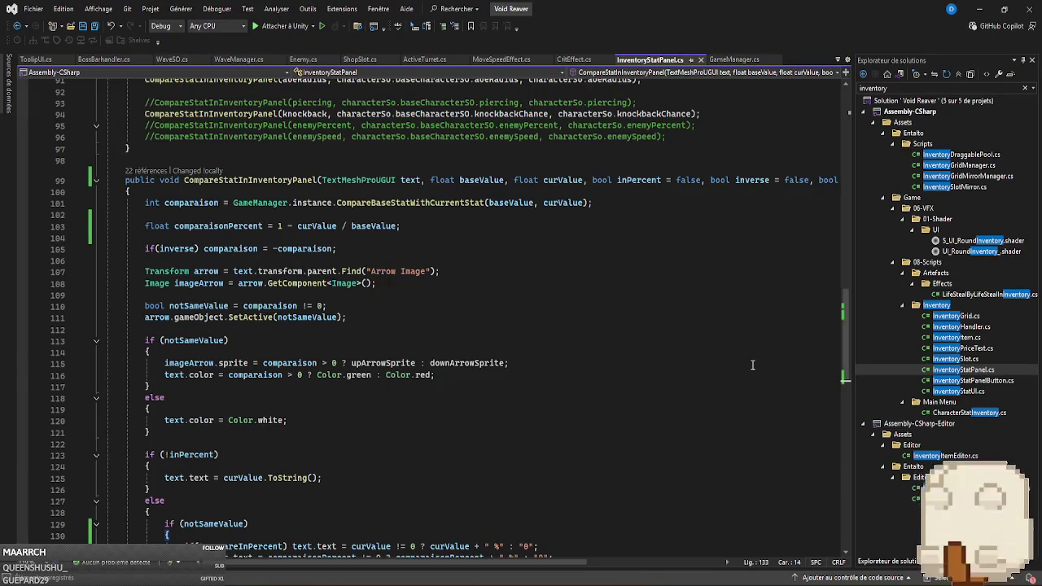
Wrap the if(inverse) body on line 105 in curly braces.
{"action": "scroll", "coordinate": [752, 366], "scroll_direction": "up", "scroll_amount": 16}
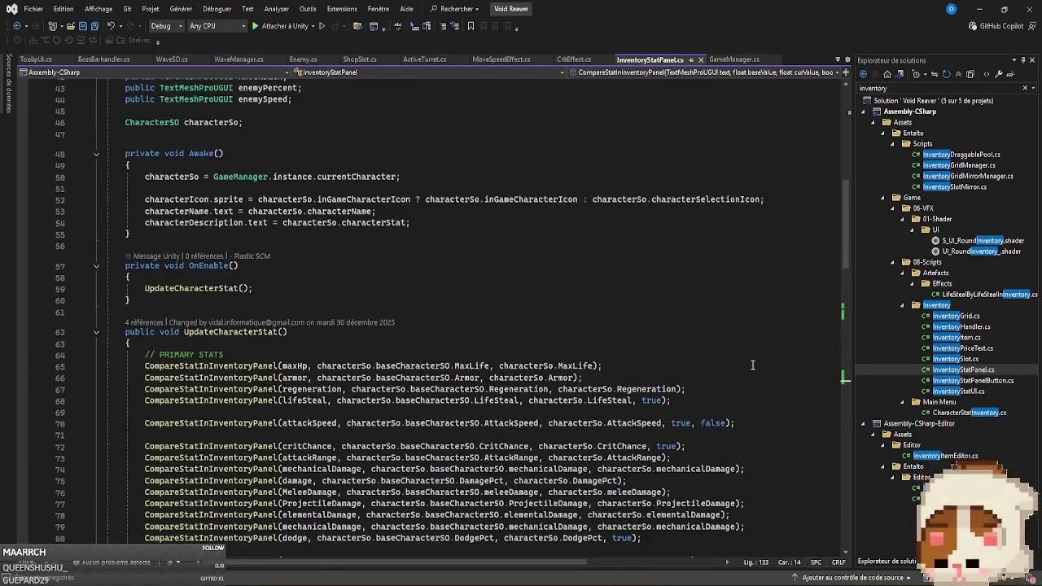
{"action": "scroll", "coordinate": [752, 365], "scroll_direction": "down", "scroll_amount": 18}
{"action": "scroll", "coordinate": [752, 365], "scroll_direction": "up", "scroll_amount": 2}
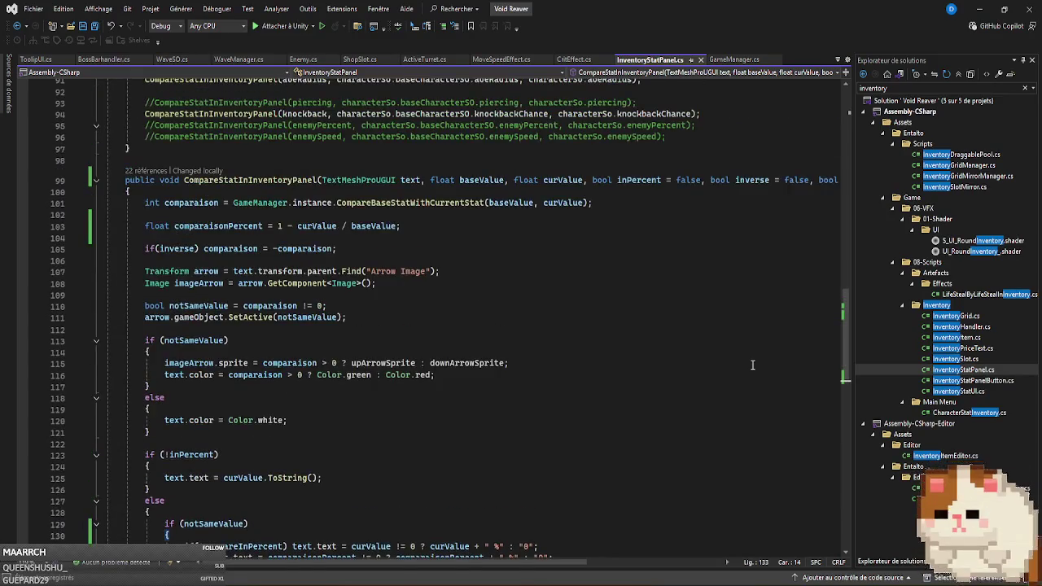
{"action": "left_click", "coordinate": [203, 249]}
{"action": "key", "text": "Return"}
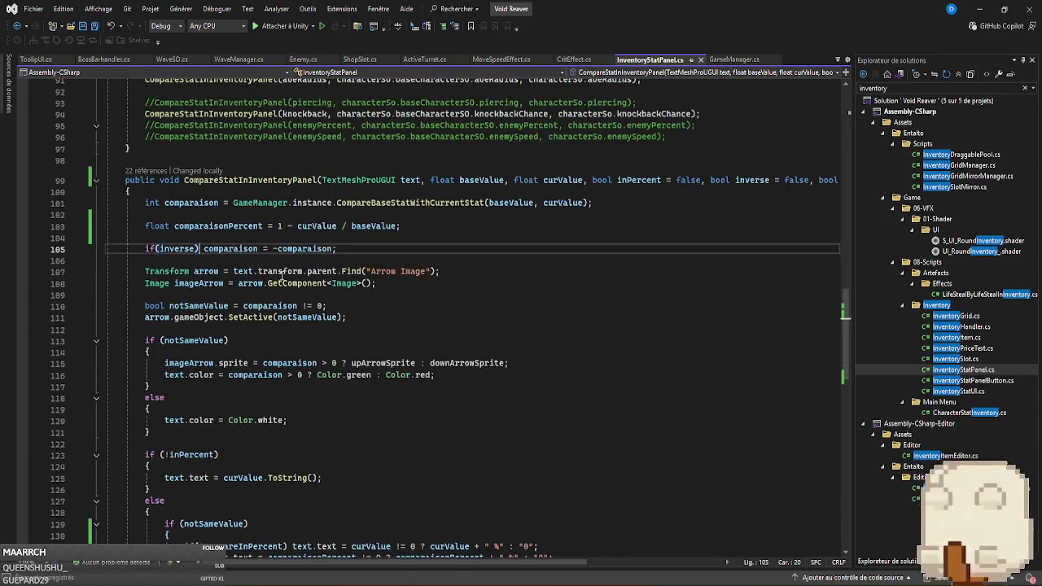
{"action": "type", "text": "{"}
{"action": "key", "text": "Return"}
{"action": "left_click", "coordinate": [323, 271]}
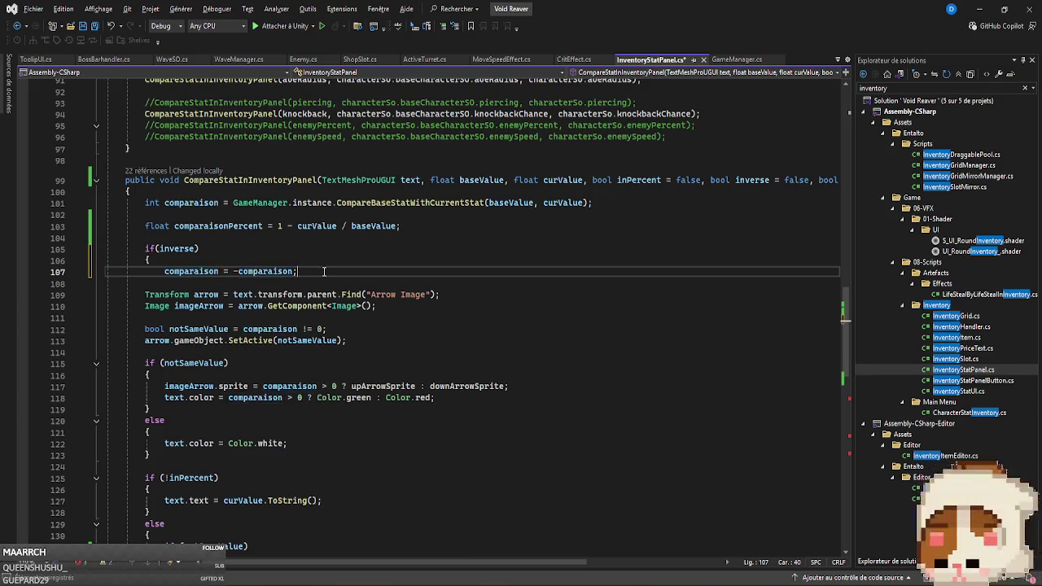
{"action": "key", "text": "Return"}
{"action": "type", "text": "}"}
Add comparaisonPercent = -comparaisonPercent; inside the inverse block and save.
{"action": "double_click", "coordinate": [239, 226]}
{"action": "key", "text": "ctrl+c"}
{"action": "left_click", "coordinate": [319, 271]}
{"action": "key", "text": "Return"}
{"action": "key", "text": "ctrl+v"}
{"action": "type", "text": "="}
{"action": "key", "text": "Tab"}
{"action": "key", "text": "ctrl+s"}
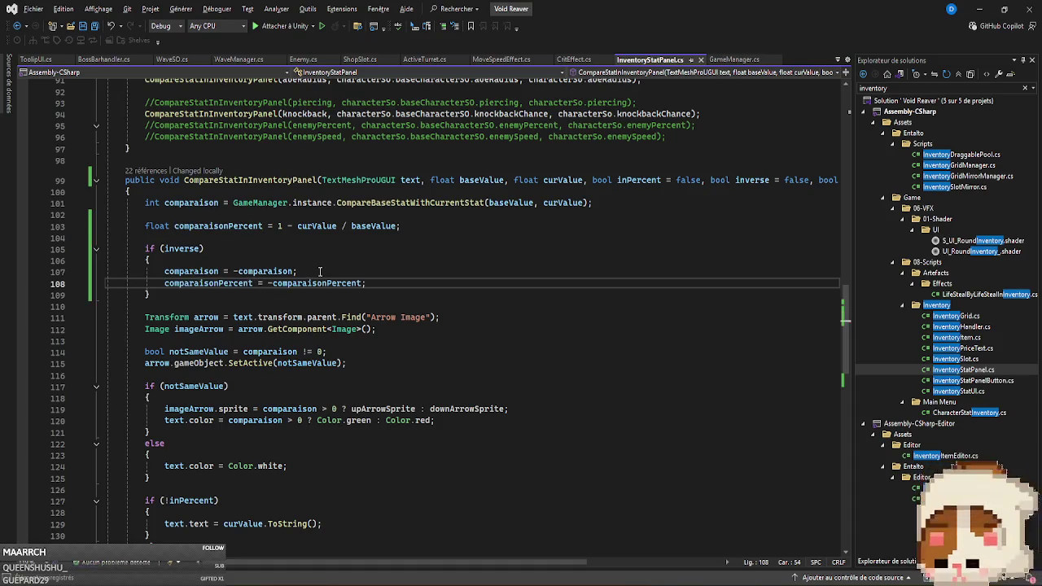
Append ', true' to the moveSpeed stat call so it compares in percent.
{"action": "scroll", "coordinate": [719, 296], "scroll_direction": "up", "scroll_amount": 6}
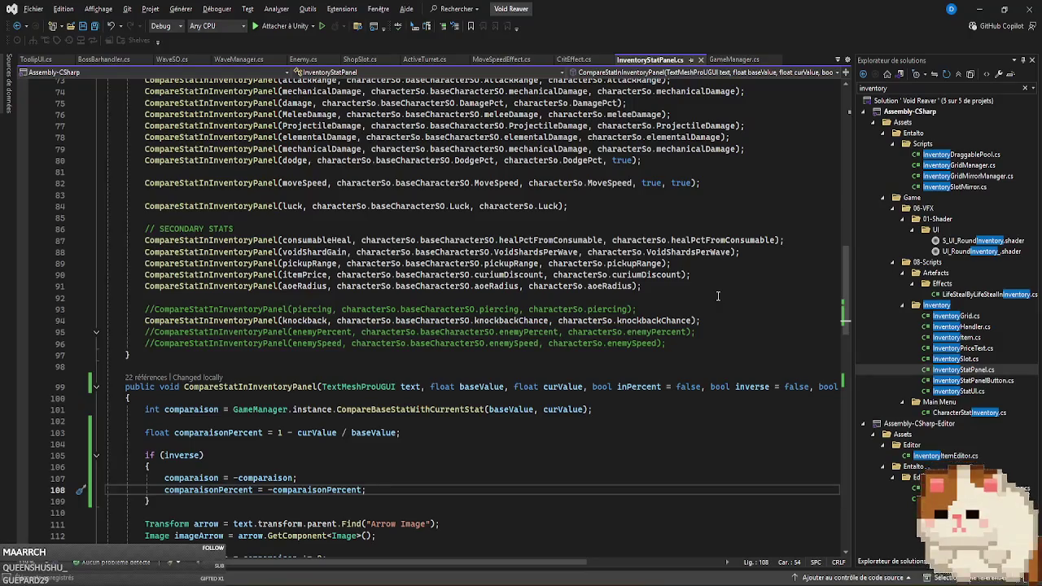
{"action": "left_click", "coordinate": [693, 183]}
{"action": "type", "text": ", true"}
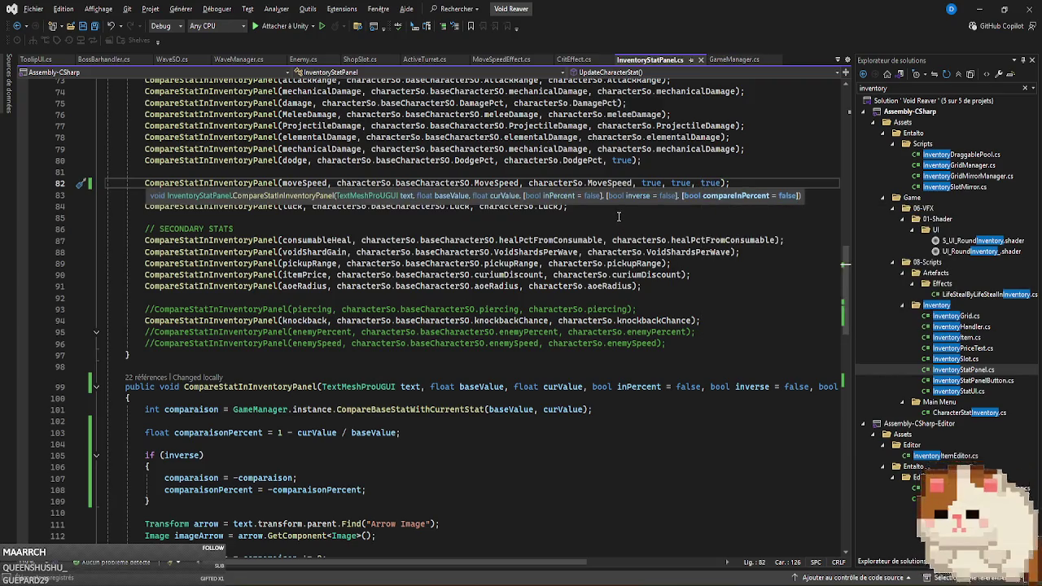
{"action": "key", "text": "alt+Tab"}
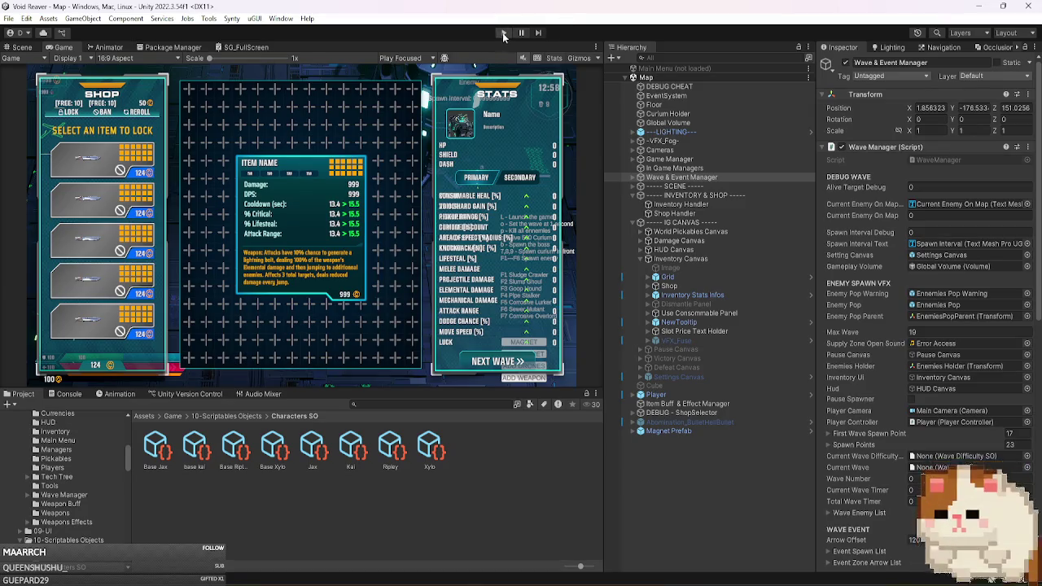
Play-test: skip the wave timer with O, reroll the shop, buy the syringe and use it.
{"action": "left_click", "coordinate": [503, 34]}
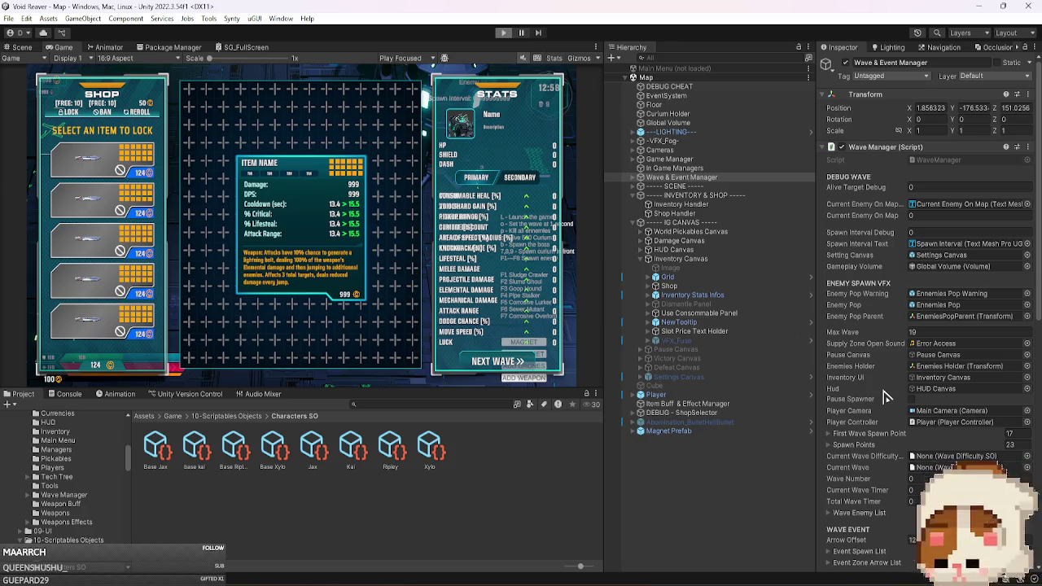
{"action": "key", "text": "o"}
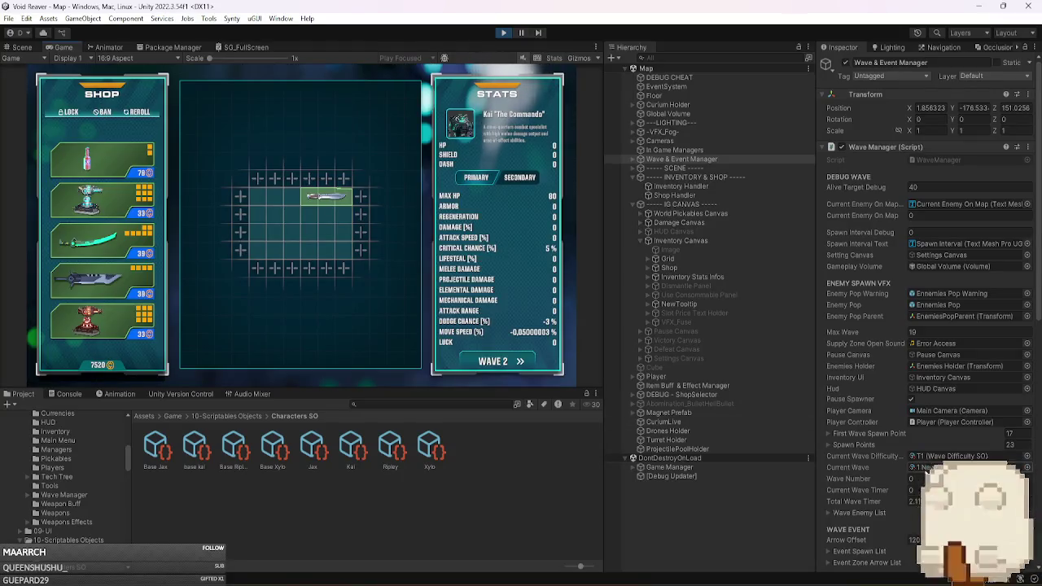
{"action": "left_click", "coordinate": [136, 111]}
{"action": "mouse_move", "coordinate": [55, 166]}
{"action": "left_mouse_down"}
{"action": "mouse_move", "coordinate": [170, 174]}
{"action": "mouse_move", "coordinate": [291, 227]}
{"action": "left_mouse_up"}
{"action": "left_click", "coordinate": [280, 234]}
{"action": "left_click", "coordinate": [281, 230]}
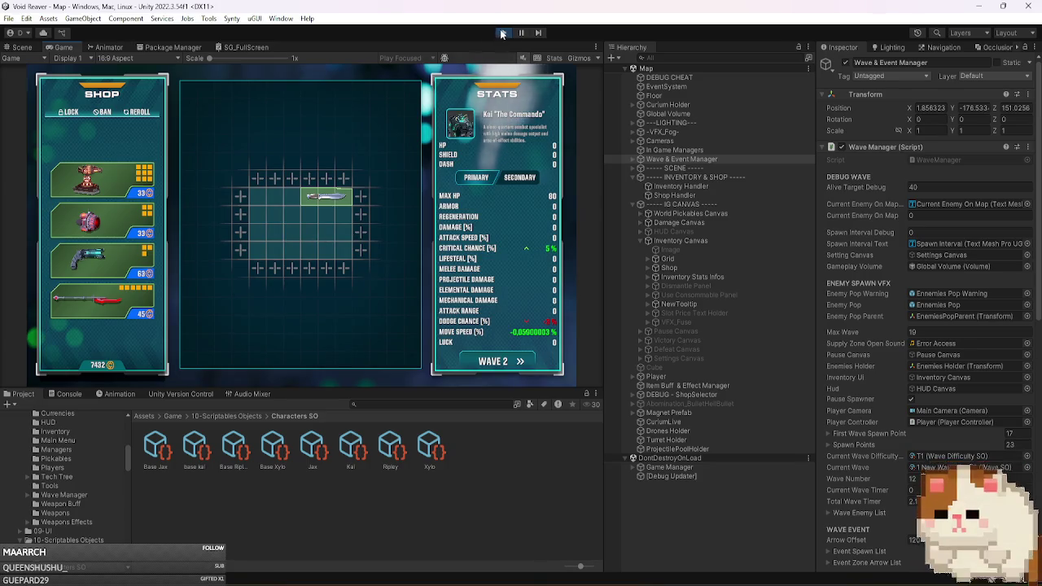
{"action": "key", "text": "alt+Tab"}
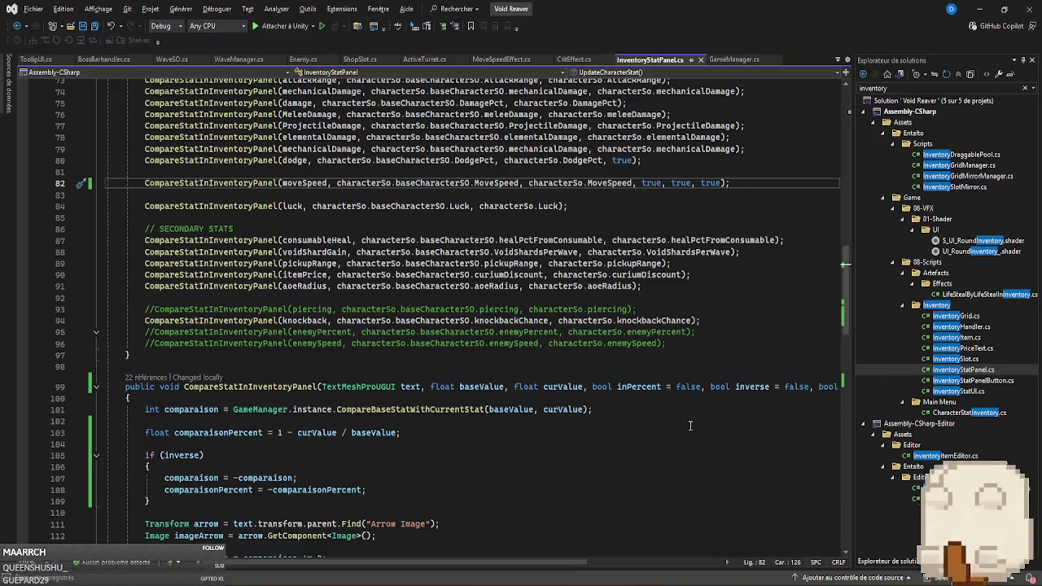
Rewrite line 103 as (1 - curValue / baseValue) * 100, save, and reload in Unity.
{"action": "scroll", "coordinate": [686, 389], "scroll_direction": "down", "scroll_amount": 7}
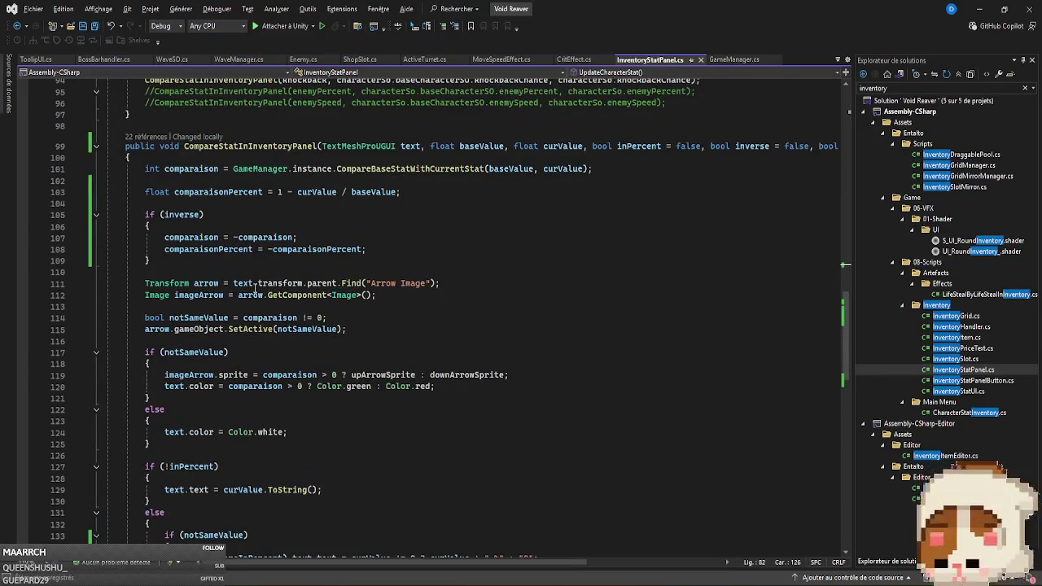
{"action": "left_click", "coordinate": [396, 192]}
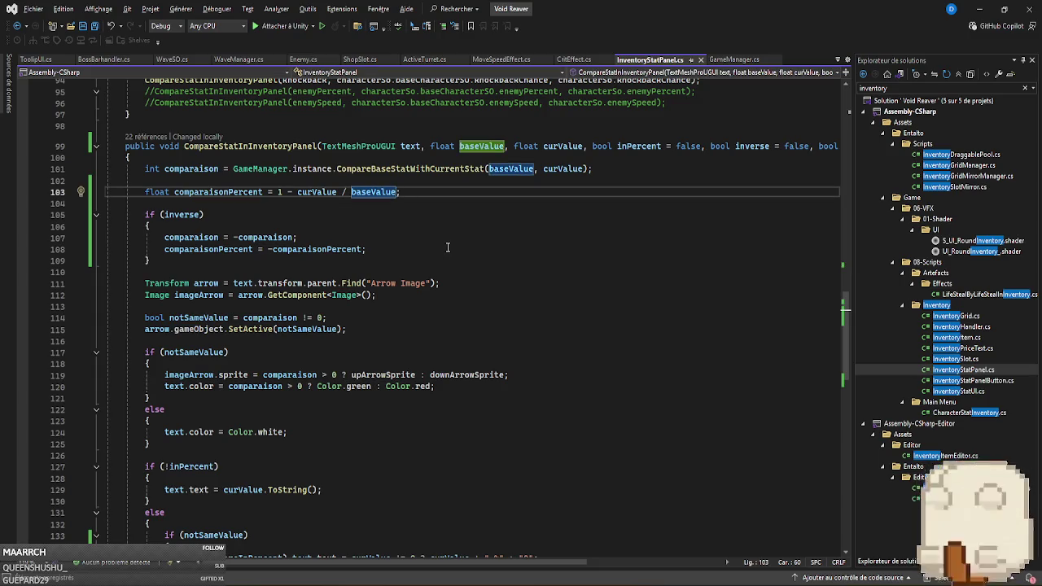
{"action": "type", "text": "*"}
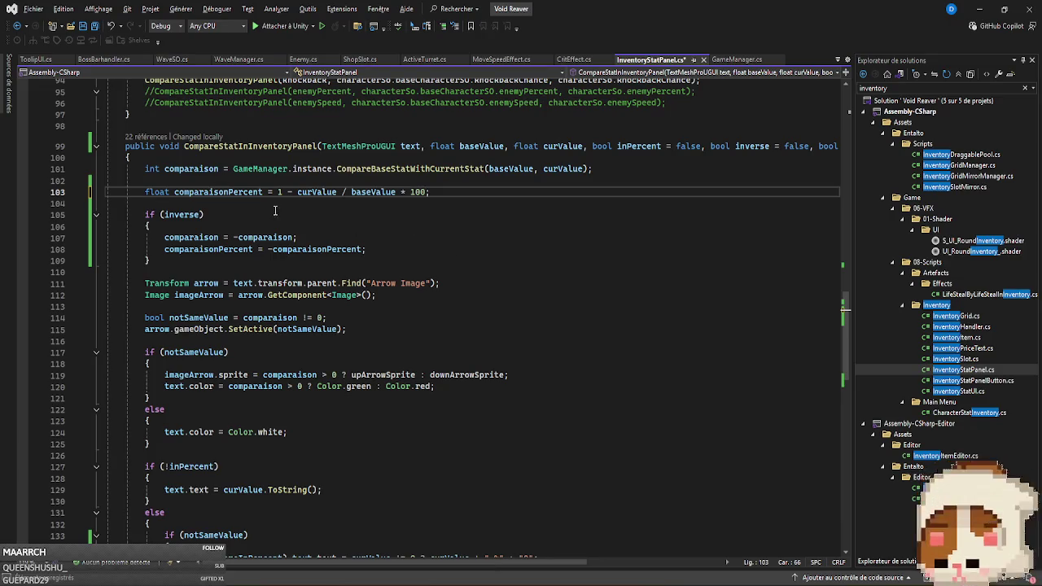
{"action": "type", "text": "("}
{"action": "left_click", "coordinate": [402, 193]}
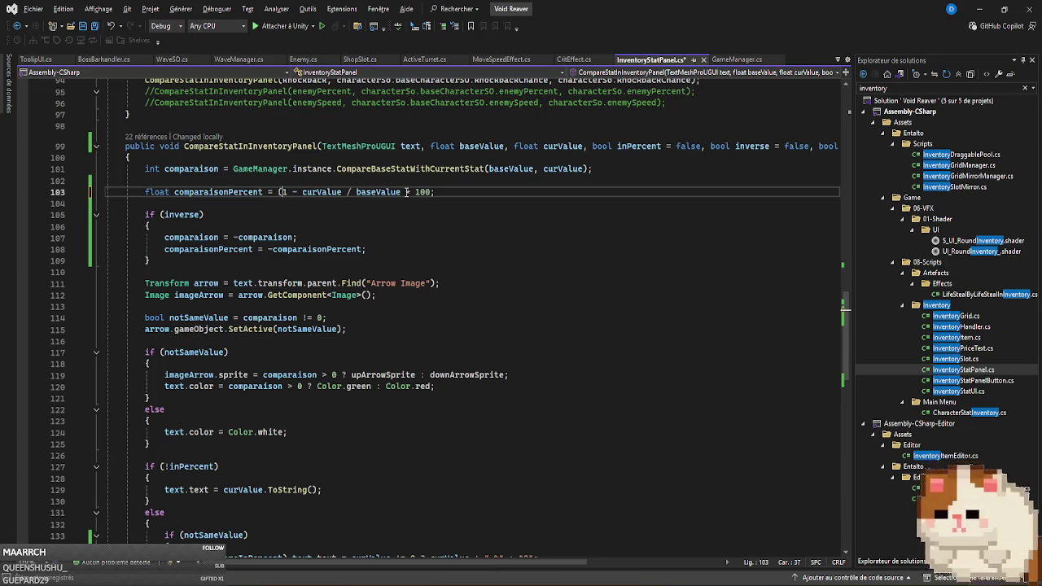
{"action": "type", "text": ")"}
{"action": "key", "text": "ctrl+s"}
{"action": "scroll", "coordinate": [614, 284], "scroll_direction": "down", "scroll_amount": 5}
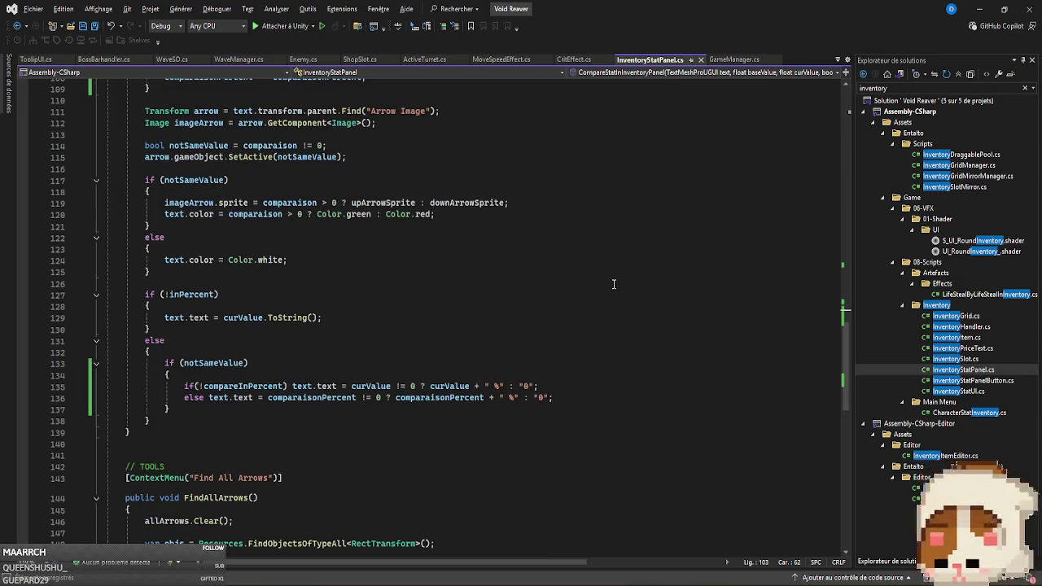
{"action": "scroll", "coordinate": [614, 284], "scroll_direction": "up", "scroll_amount": 3}
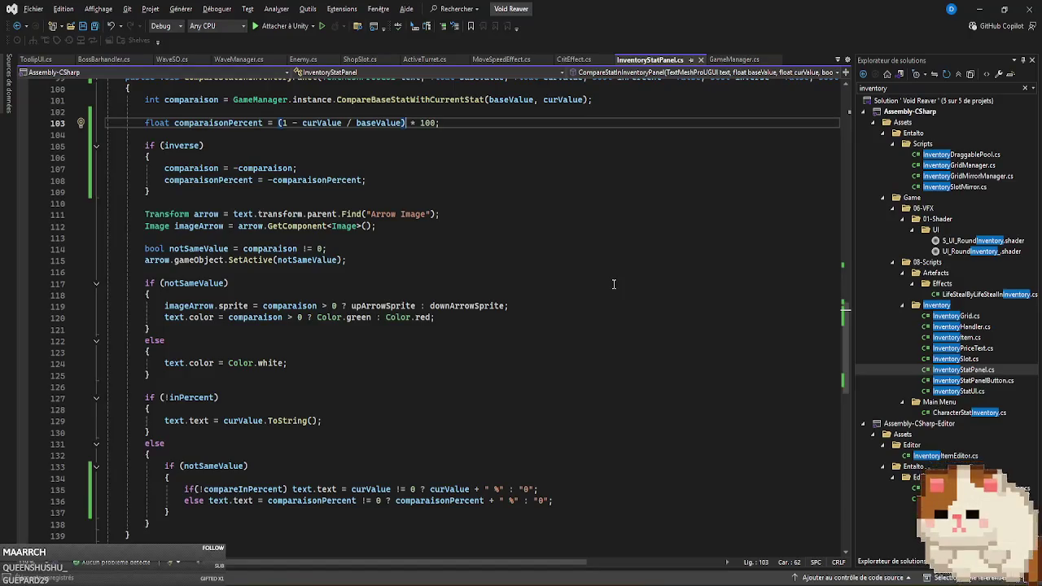
{"action": "scroll", "coordinate": [614, 284], "scroll_direction": "down", "scroll_amount": 4}
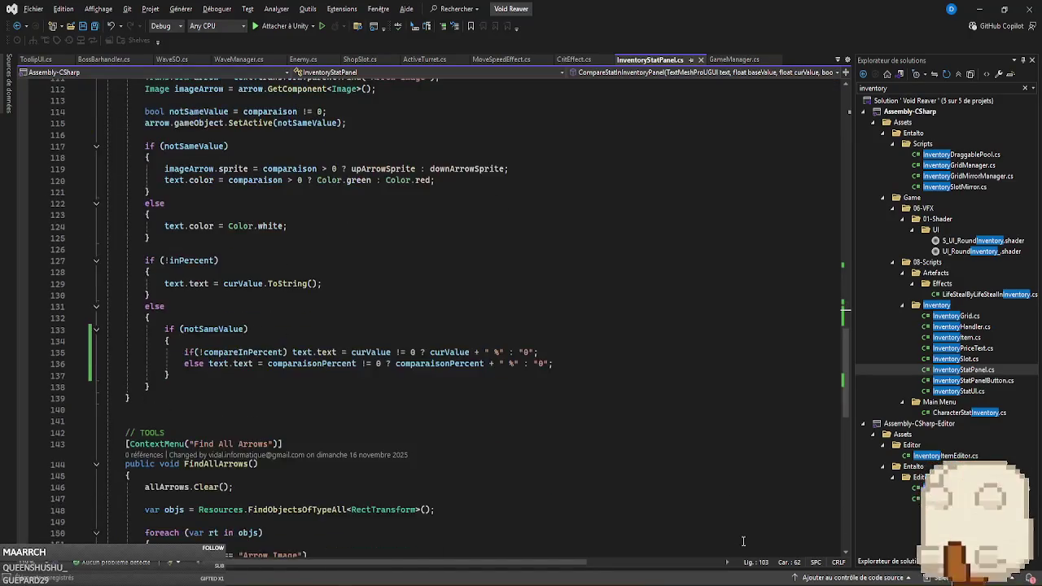
{"action": "key", "text": "alt+Tab"}
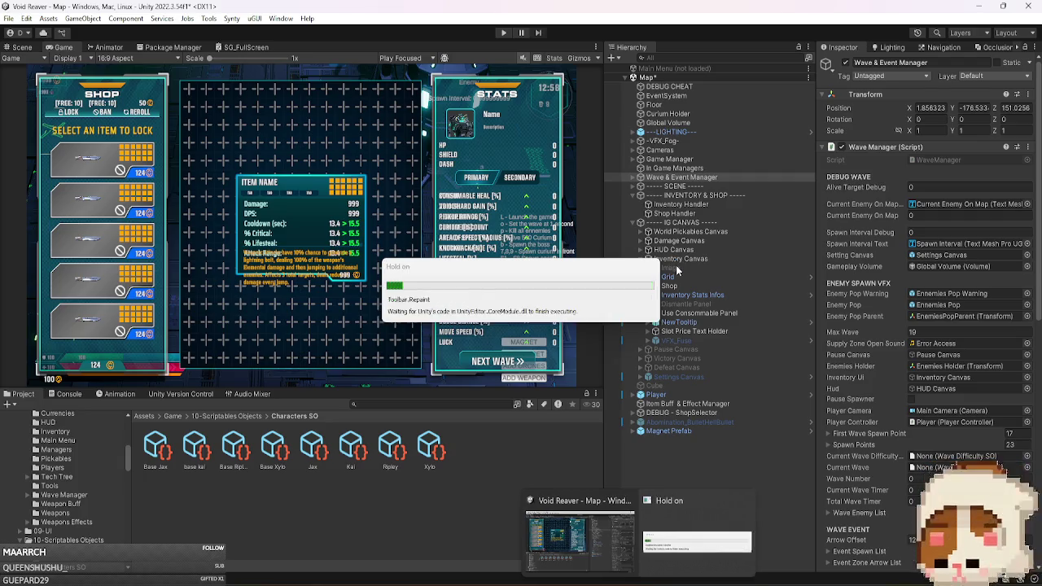
Scroll back to review CompareStatInInventoryPanel, then run the game in Unity play mode.
{"action": "key", "text": "alt+Tab"}
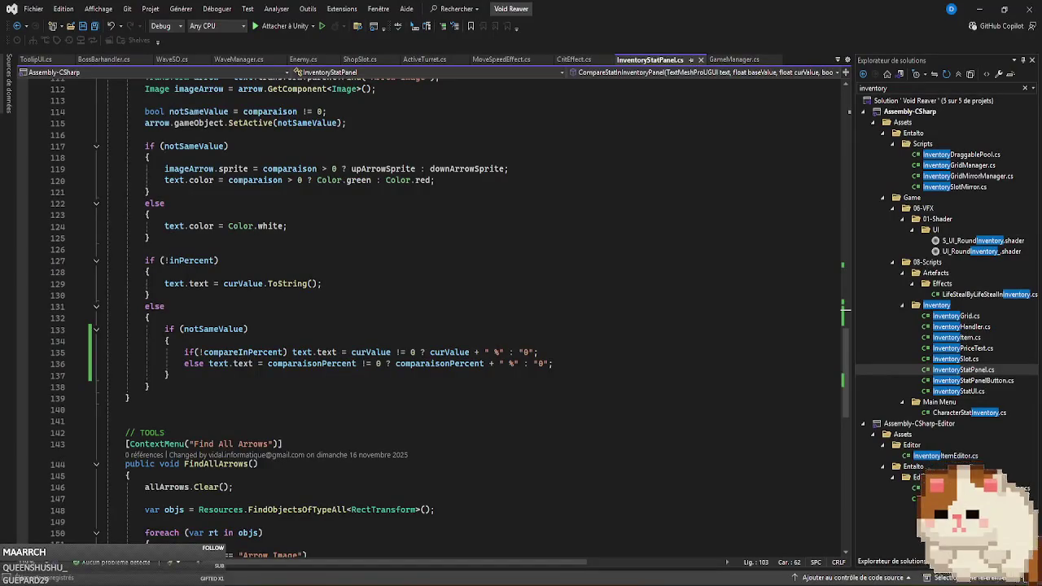
{"action": "scroll", "coordinate": [639, 488], "scroll_direction": "up", "scroll_amount": 4}
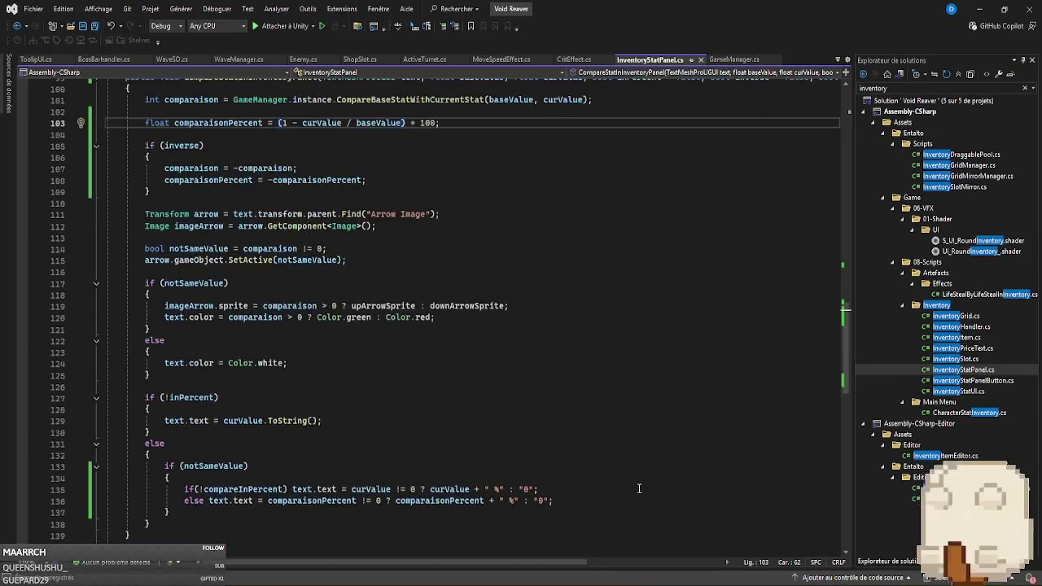
{"action": "scroll", "coordinate": [639, 489], "scroll_direction": "up", "scroll_amount": 3}
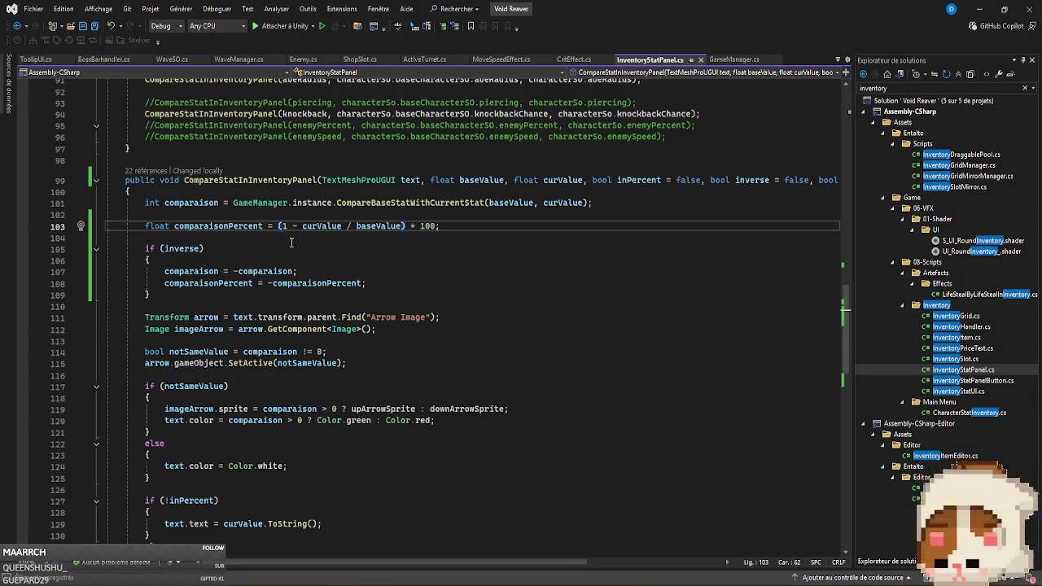
{"action": "mouse_move", "coordinate": [312, 229]}
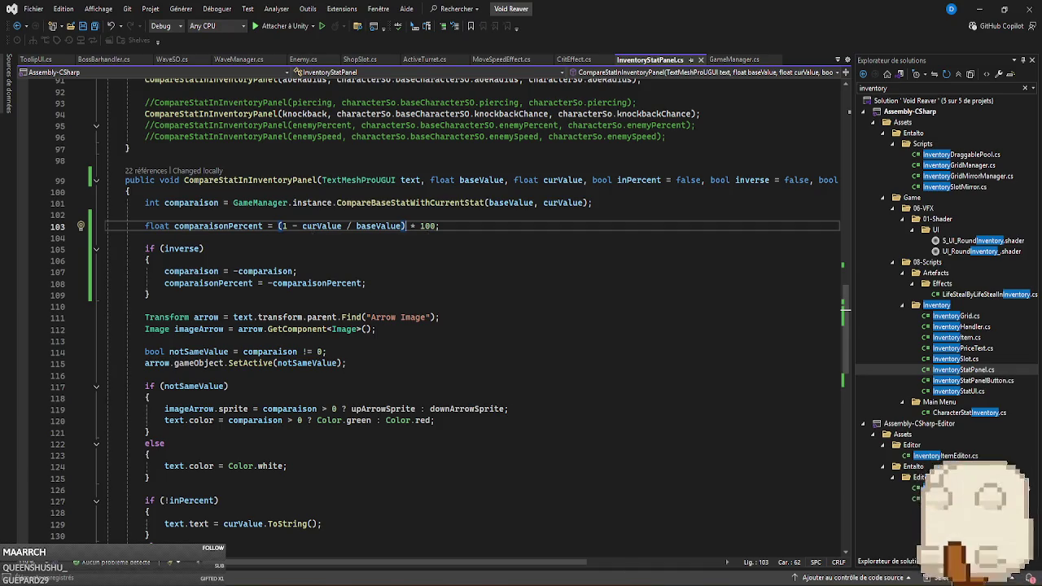
{"action": "key", "text": "alt+Tab"}
{"action": "left_click", "coordinate": [502, 34]}
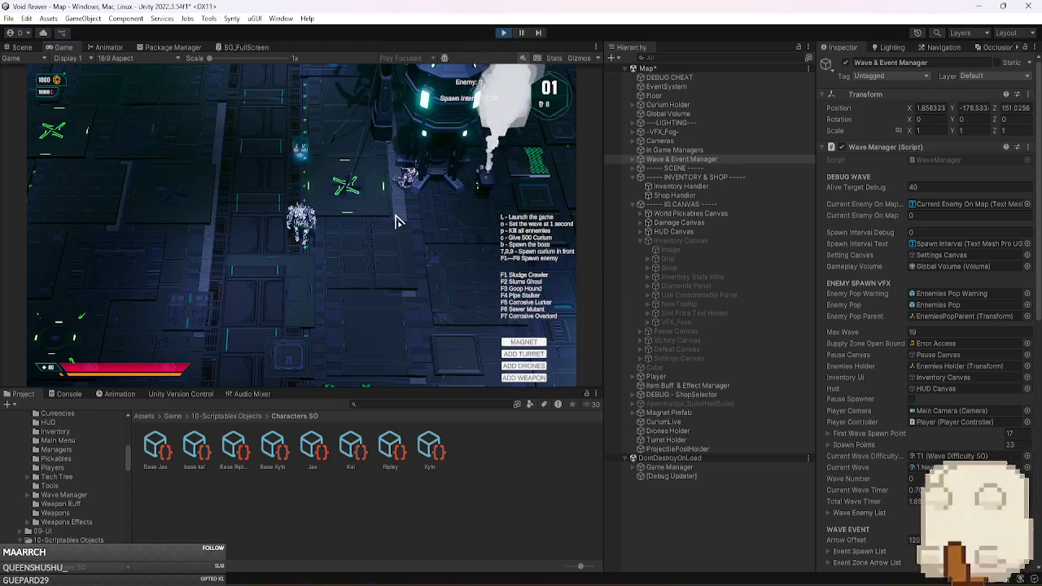
Bring up the shop and stats screen with O and reroll until the reroll cost is 215.
{"action": "key", "text": "o"}
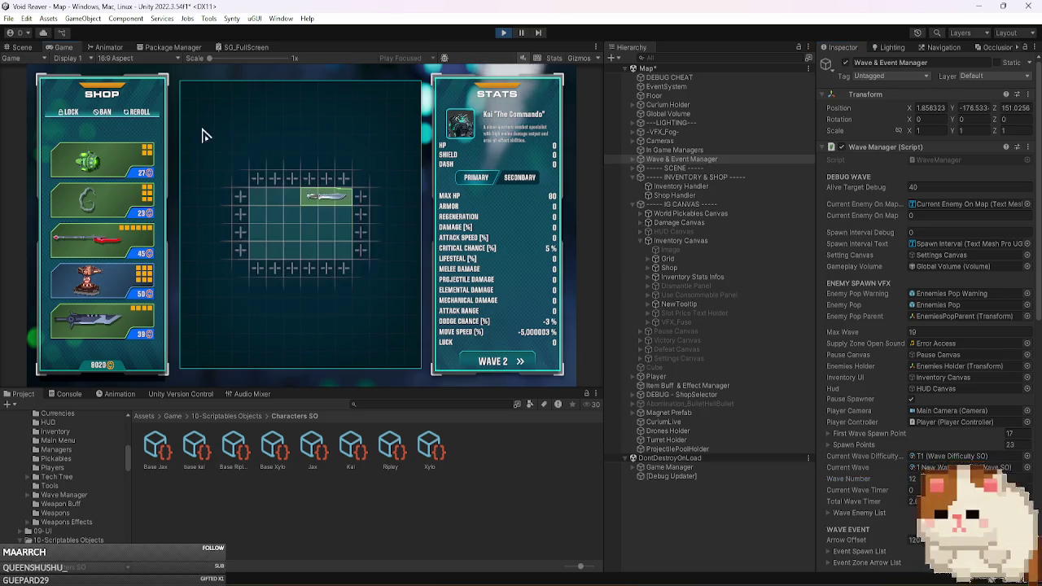
{"action": "left_click", "coordinate": [145, 113]}
{"action": "left_click", "coordinate": [144, 113]}
{"action": "left_click", "coordinate": [145, 113]}
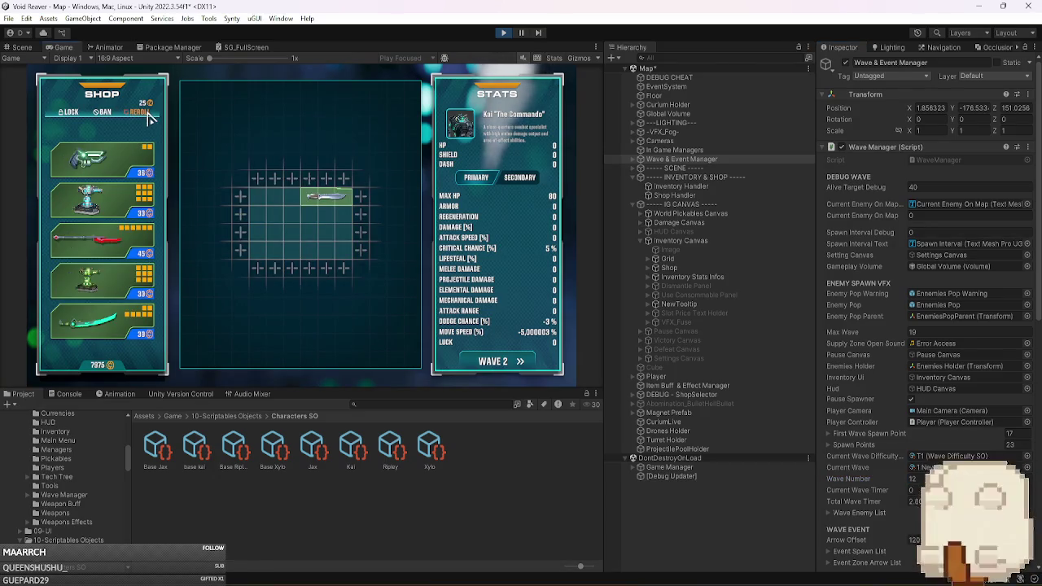
{"action": "left_click", "coordinate": [145, 113]}
{"action": "left_click", "coordinate": [145, 113]}
{"action": "left_click", "coordinate": [145, 113]}
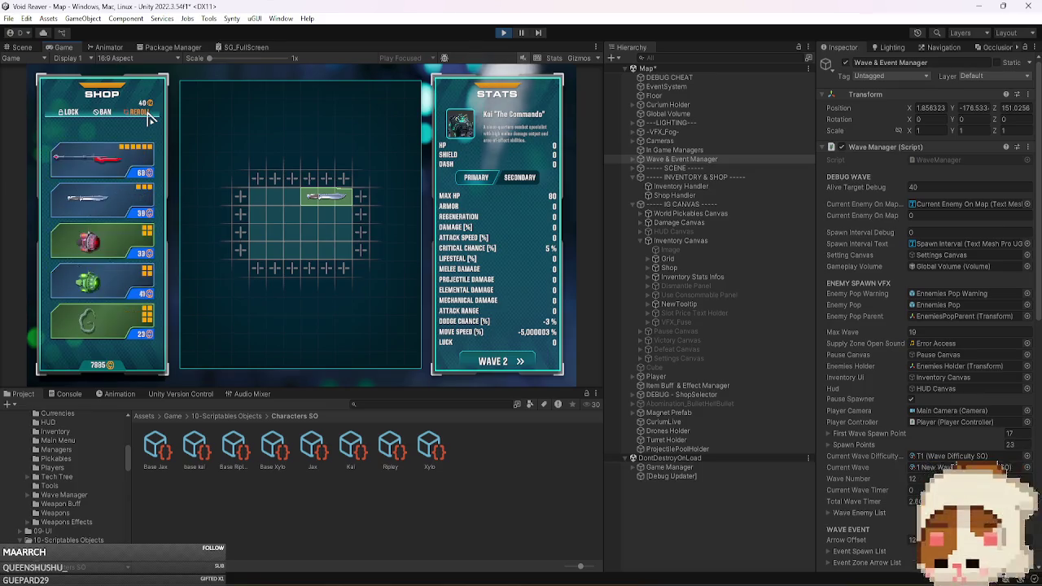
{"action": "left_click", "coordinate": [145, 113]}
{"action": "left_click", "coordinate": [145, 113]}
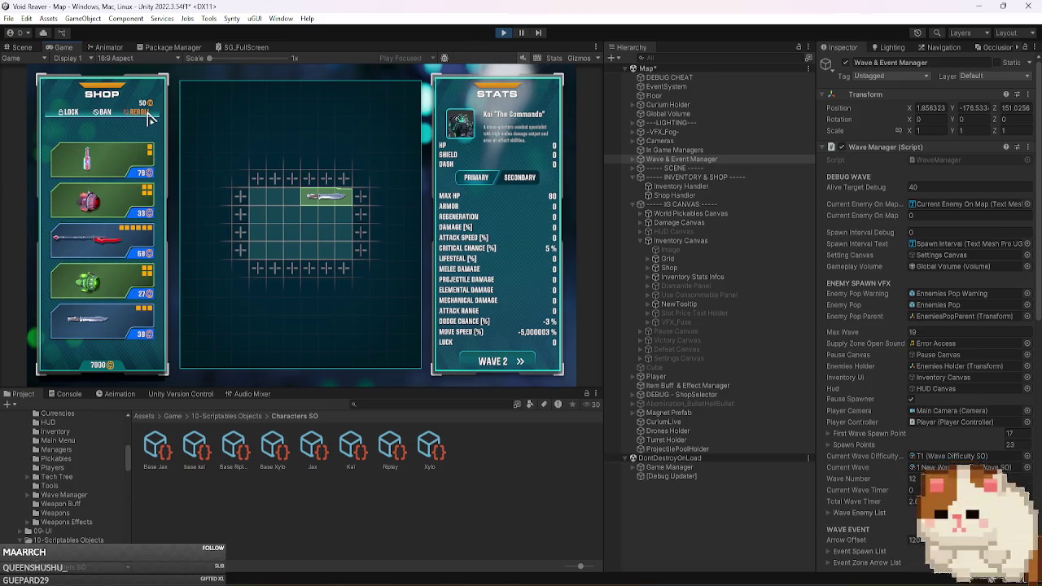
{"action": "left_click", "coordinate": [145, 113]}
{"action": "left_click", "coordinate": [145, 113]}
{"action": "left_click", "coordinate": [145, 113]}
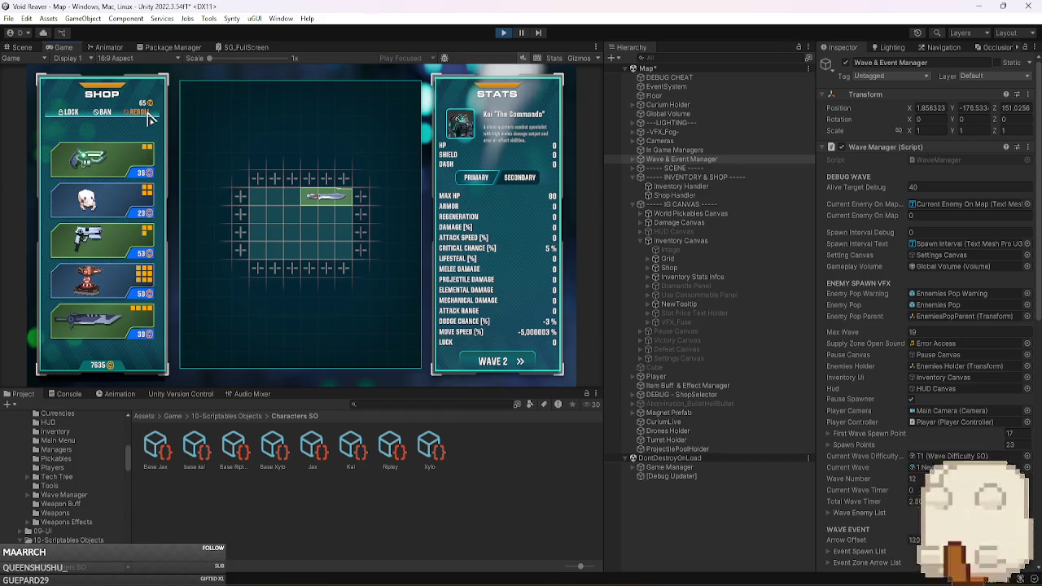
{"action": "left_click", "coordinate": [148, 115]}
{"action": "left_click", "coordinate": [148, 115]}
{"action": "left_click", "coordinate": [148, 115]}
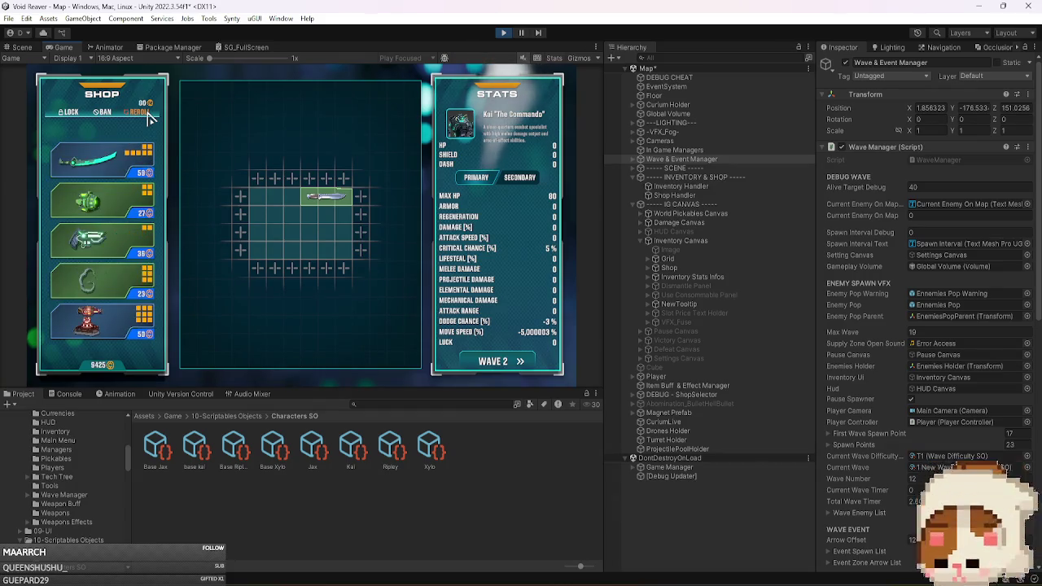
{"action": "left_click", "coordinate": [148, 115]}
{"action": "left_click", "coordinate": [148, 114]}
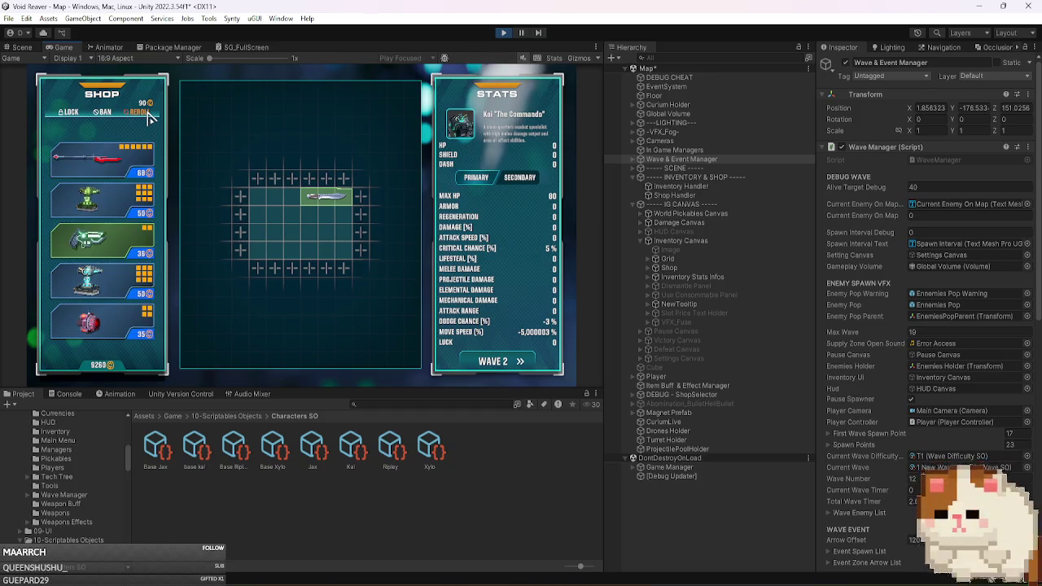
{"action": "left_click", "coordinate": [148, 115]}
{"action": "left_click", "coordinate": [148, 114]}
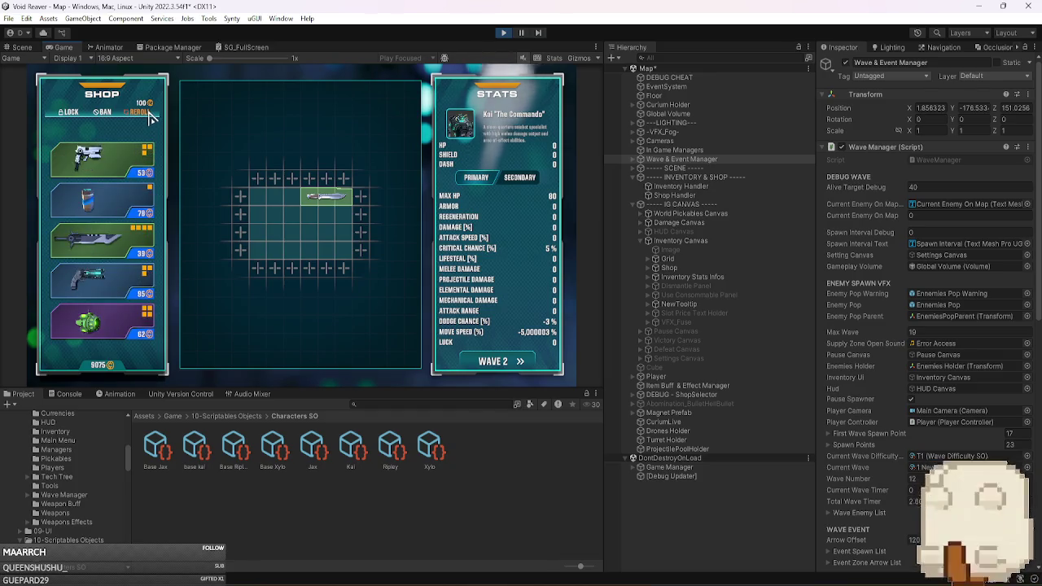
{"action": "left_click", "coordinate": [148, 114]}
{"action": "left_click", "coordinate": [148, 115]}
{"action": "left_click", "coordinate": [148, 115]}
{"action": "left_click", "coordinate": [149, 115]}
{"action": "left_click", "coordinate": [148, 114]}
{"action": "left_click", "coordinate": [149, 115]}
{"action": "left_click", "coordinate": [148, 115]}
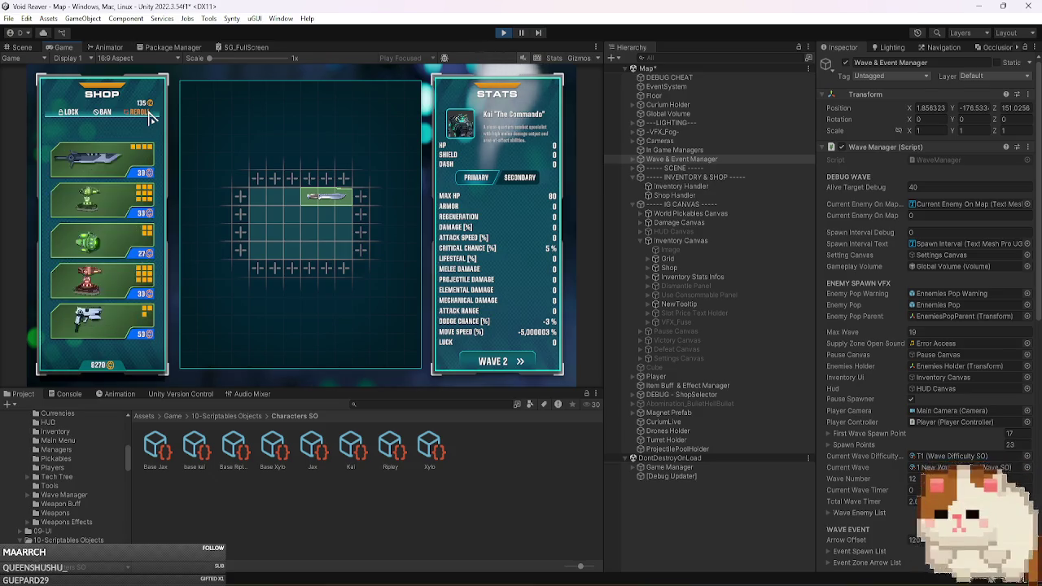
{"action": "left_click", "coordinate": [148, 115]}
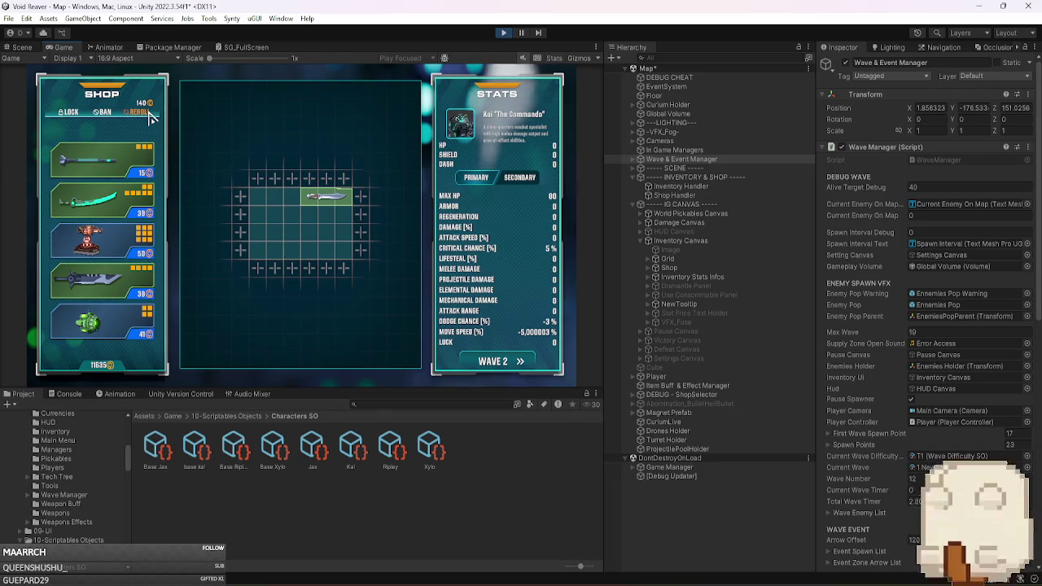
{"action": "left_click", "coordinate": [148, 115]}
{"action": "left_click", "coordinate": [148, 114]}
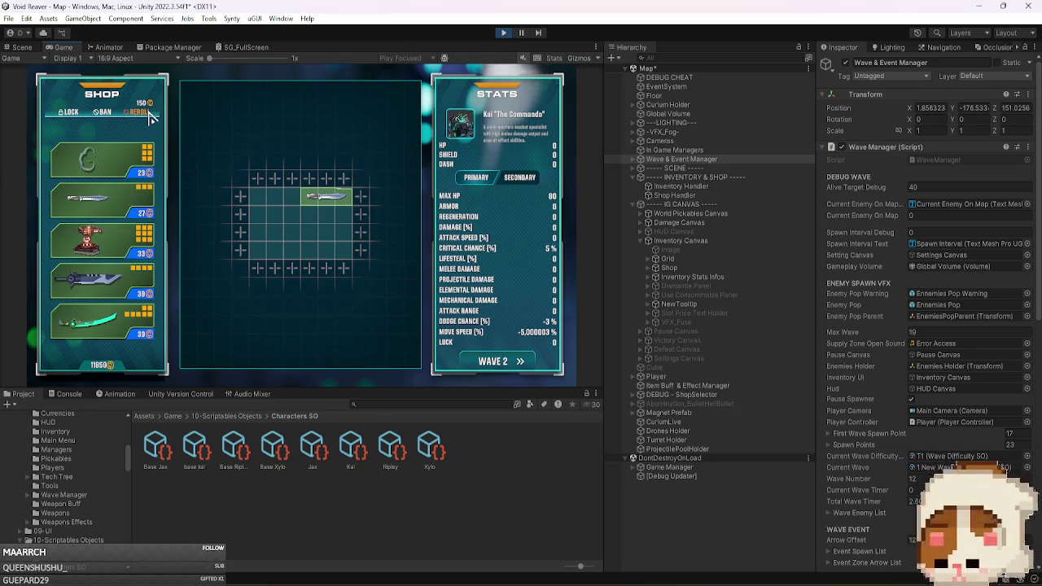
{"action": "left_click", "coordinate": [148, 115]}
{"action": "left_click", "coordinate": [148, 114]}
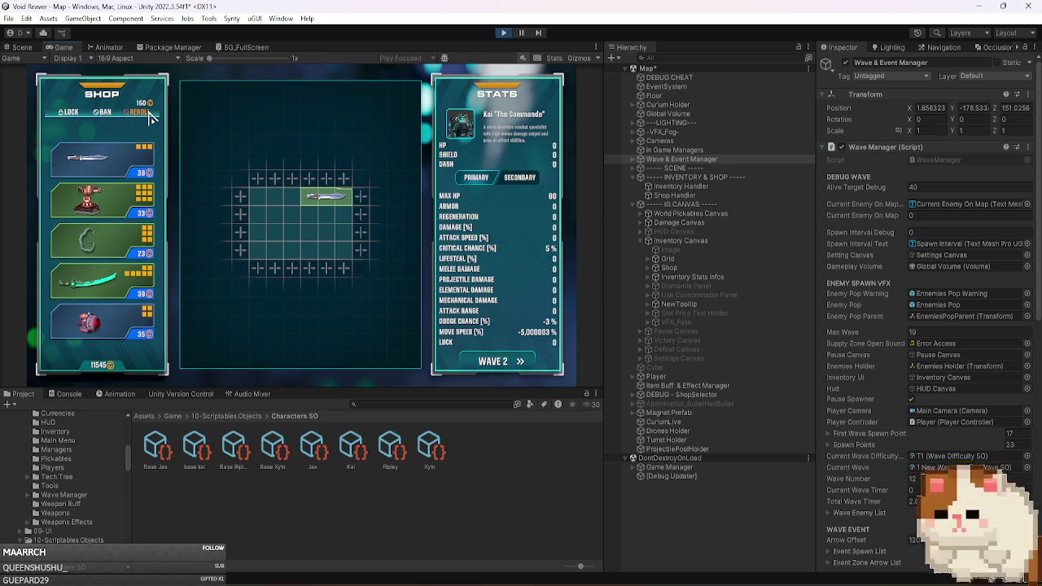
{"action": "left_click", "coordinate": [149, 115]}
{"action": "left_click", "coordinate": [149, 115]}
{"action": "left_click", "coordinate": [149, 115]}
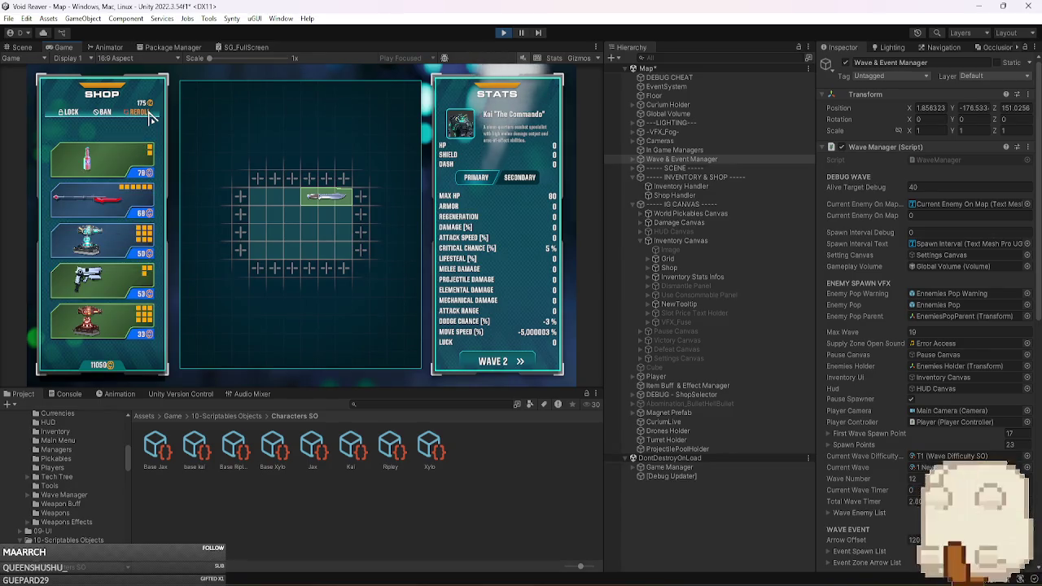
{"action": "left_click", "coordinate": [149, 115]}
{"action": "left_click", "coordinate": [149, 115]}
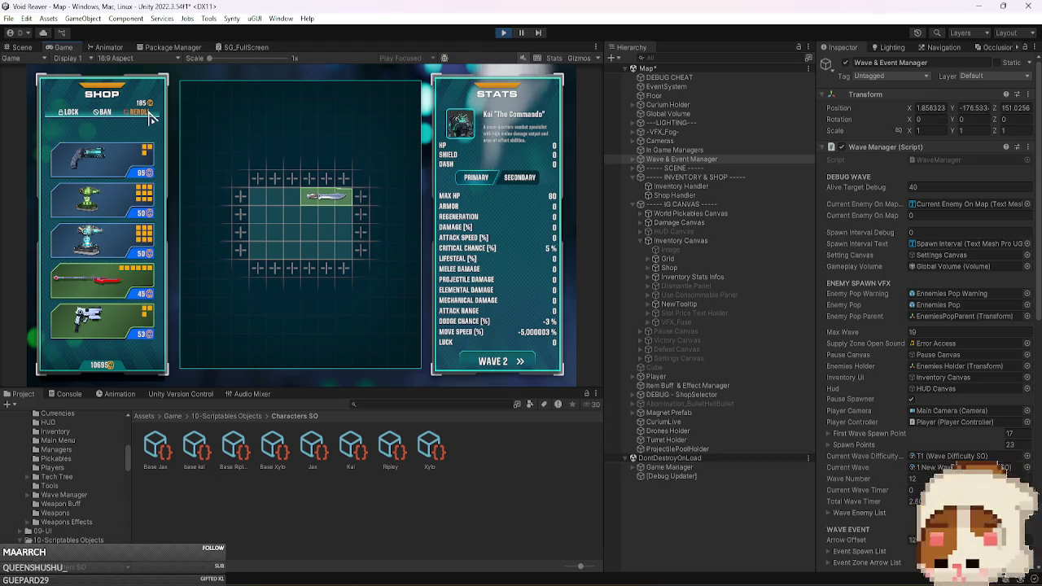
{"action": "left_click", "coordinate": [149, 115]}
{"action": "left_click", "coordinate": [150, 115]}
{"action": "left_click", "coordinate": [152, 116]}
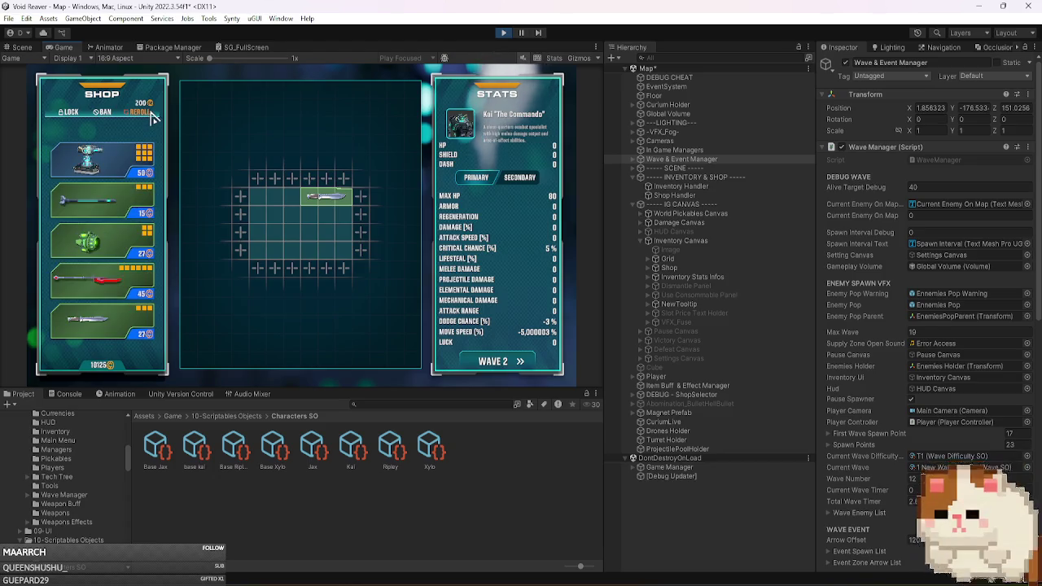
{"action": "left_click", "coordinate": [151, 115]}
{"action": "left_click", "coordinate": [151, 116]}
{"action": "left_click", "coordinate": [151, 116]}
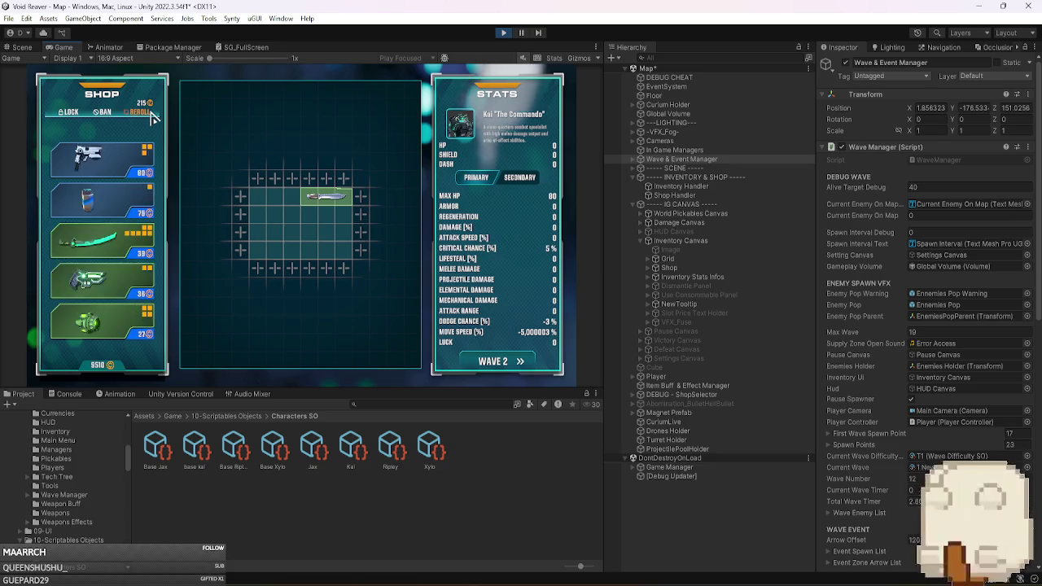
{"action": "scroll", "coordinate": [886, 371], "scroll_direction": "down", "scroll_amount": 5}
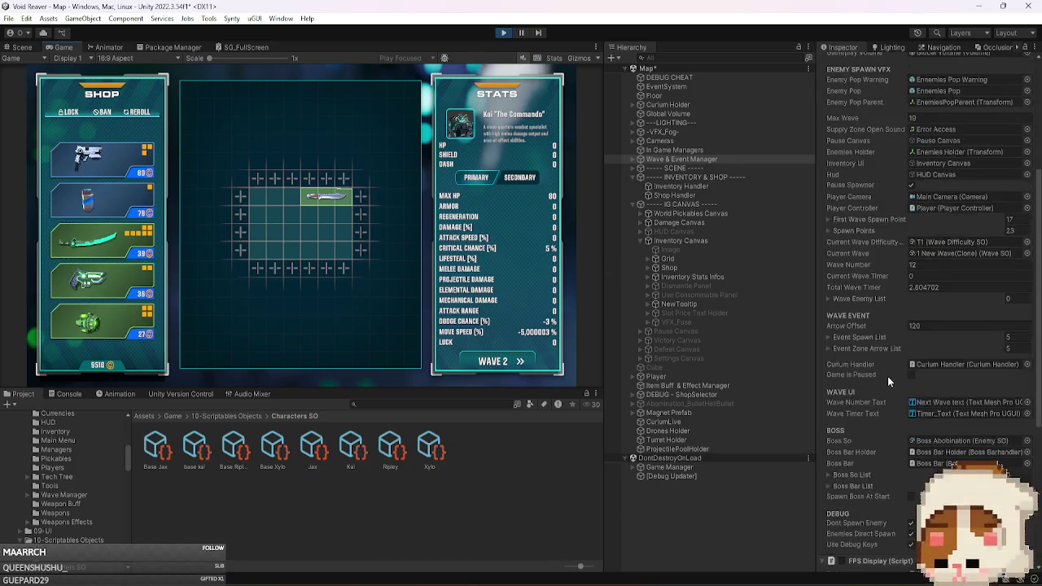
In Shop Handler, add CortiscoSte Weapon as an entry in the Forced Next Reroll list.
{"action": "left_click", "coordinate": [706, 196]}
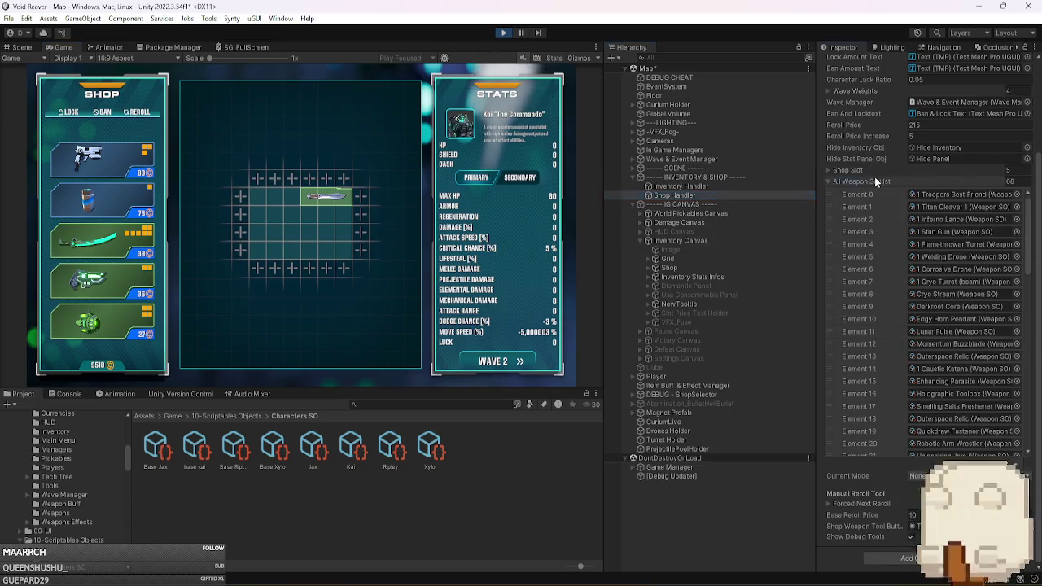
{"action": "left_click", "coordinate": [874, 176]}
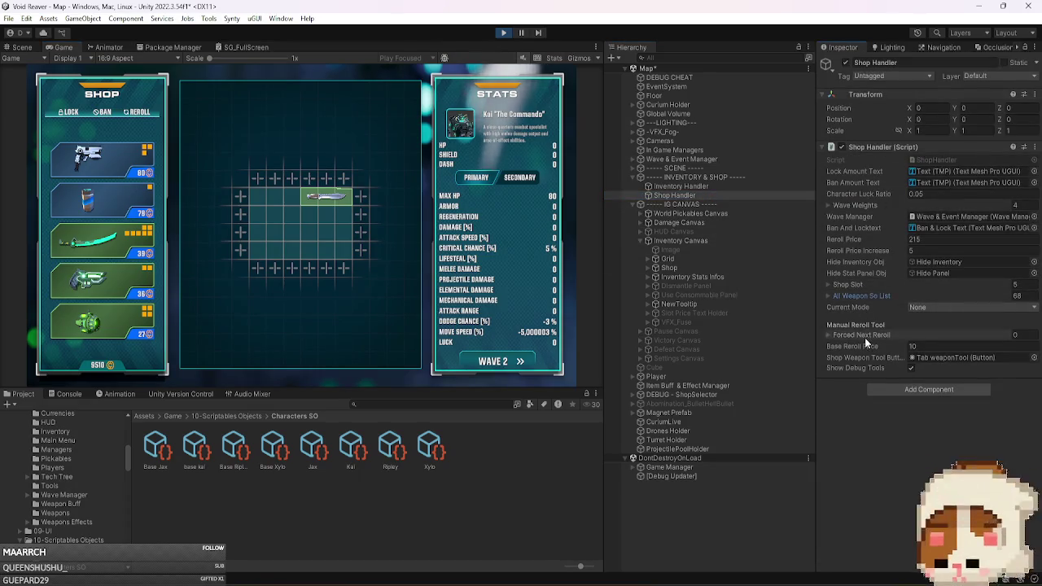
{"action": "left_click", "coordinate": [867, 337]}
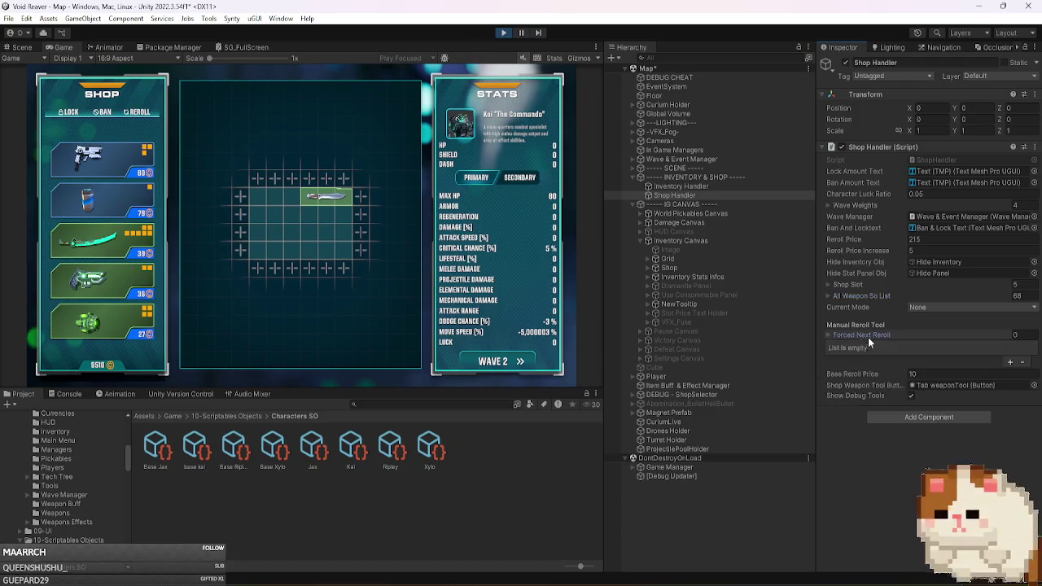
{"action": "left_click", "coordinate": [1017, 362]}
{"action": "left_click", "coordinate": [1031, 347]}
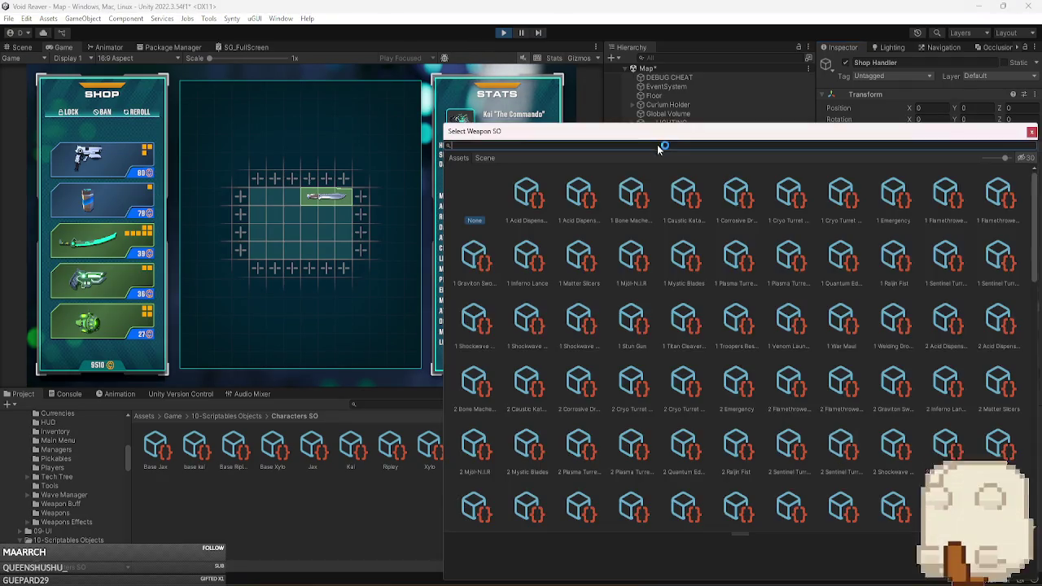
{"action": "type", "text": "cort"}
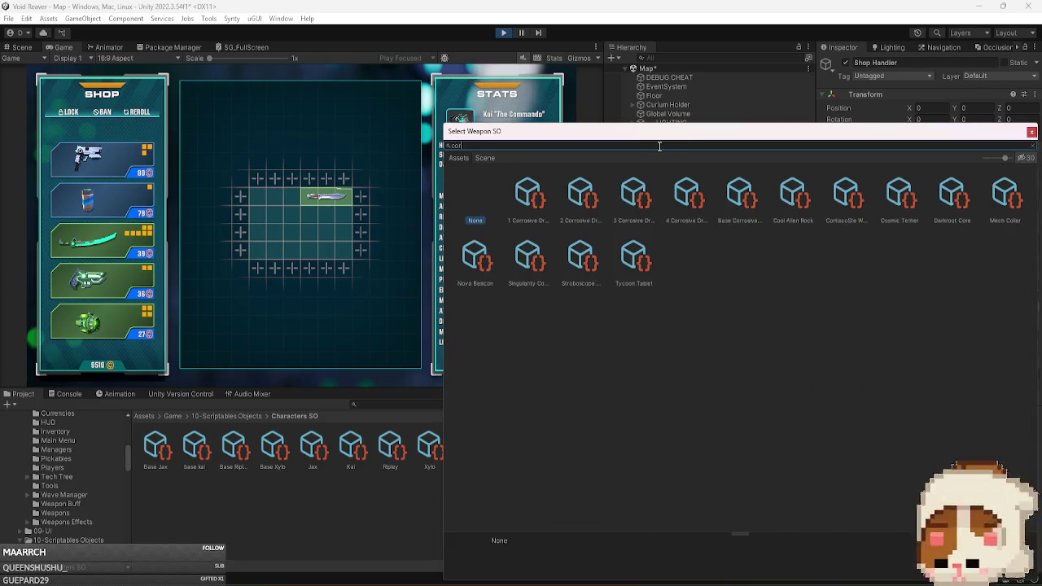
{"action": "left_click", "coordinate": [529, 198]}
{"action": "double_click", "coordinate": [529, 198]}
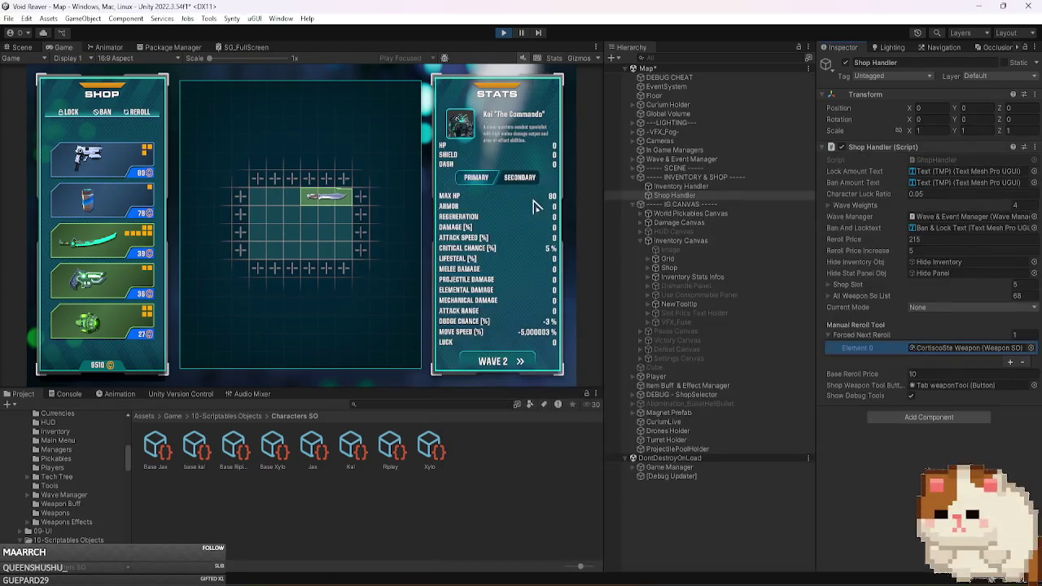
Reroll the shop several times to test the forced CortiscoSte Weapon.
{"action": "left_click", "coordinate": [151, 113]}
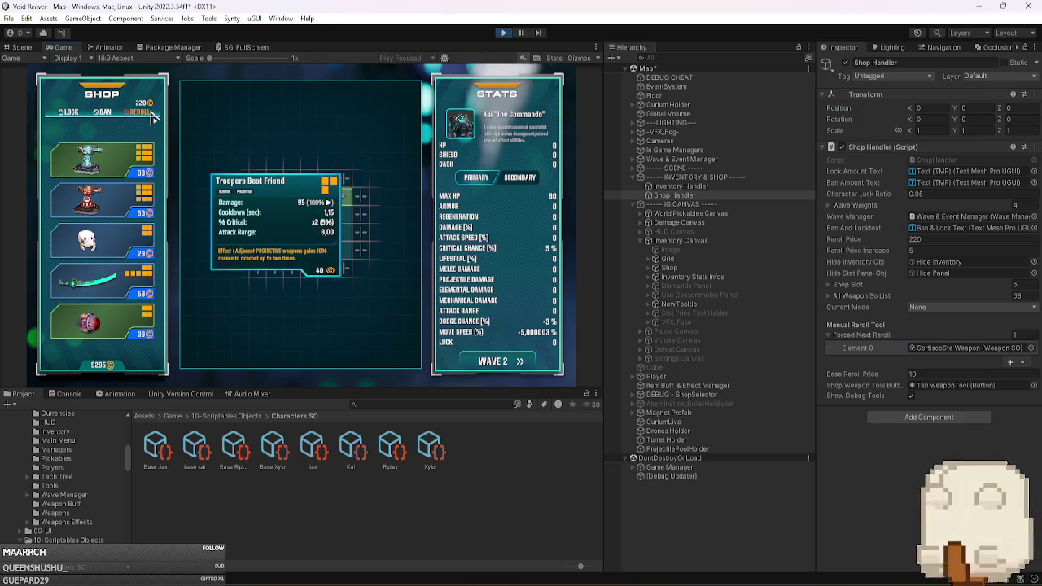
{"action": "left_click", "coordinate": [151, 113]}
{"action": "left_click", "coordinate": [151, 113]}
{"action": "left_click", "coordinate": [150, 113]}
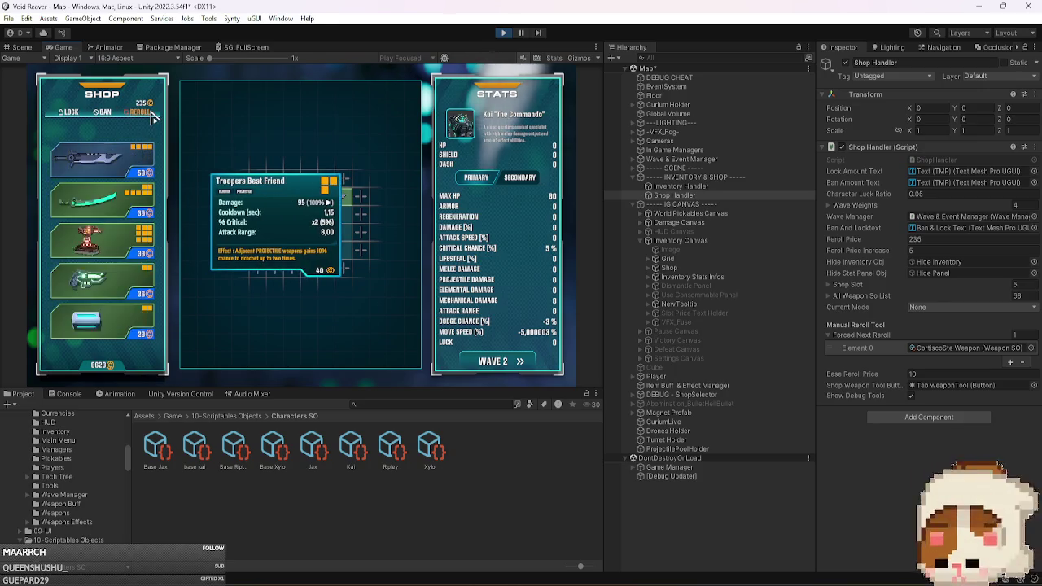
{"action": "left_click", "coordinate": [151, 113]}
{"action": "left_click", "coordinate": [150, 113]}
{"action": "left_click", "coordinate": [150, 113]}
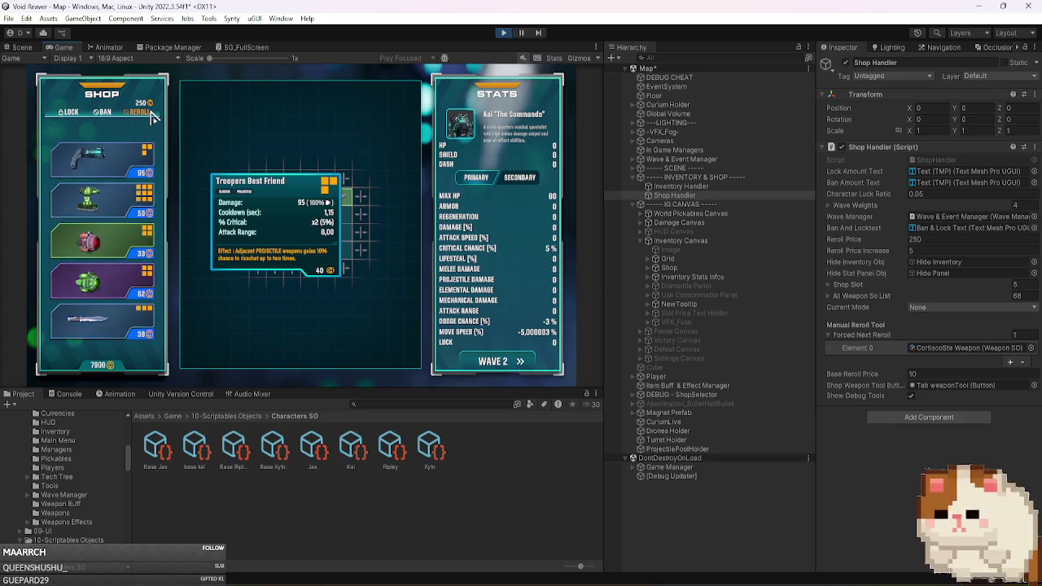
Set the Forced Next Reroll list size to 0 to empty it.
{"action": "left_click", "coordinate": [1014, 334]}
{"action": "type", "text": "0"}
{"action": "key", "text": "Return"}
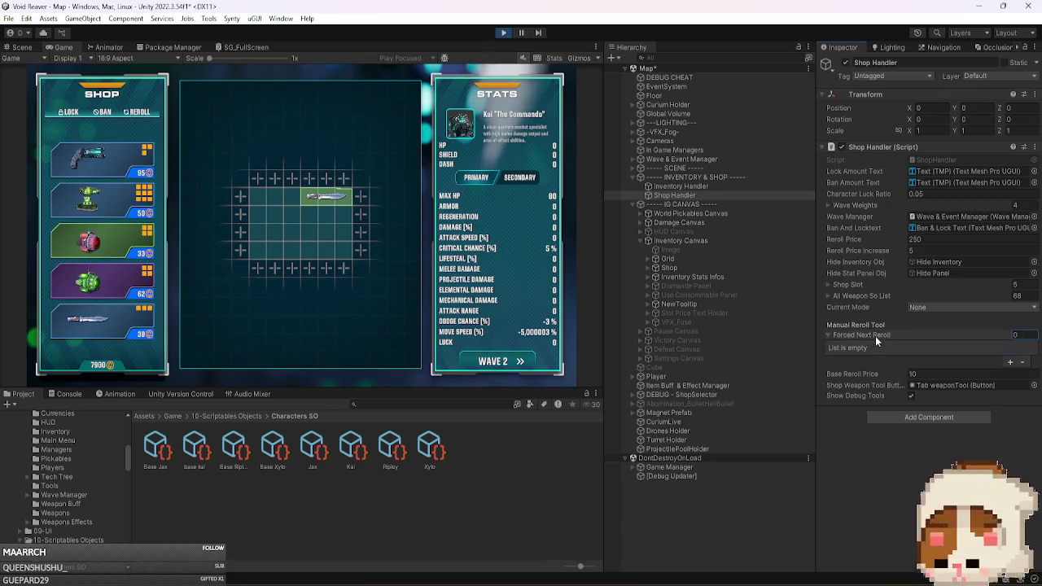
Collapse the Forced Next Reroll and Wave Weights lists in the Shop Handler inspector.
{"action": "left_click", "coordinate": [875, 336]}
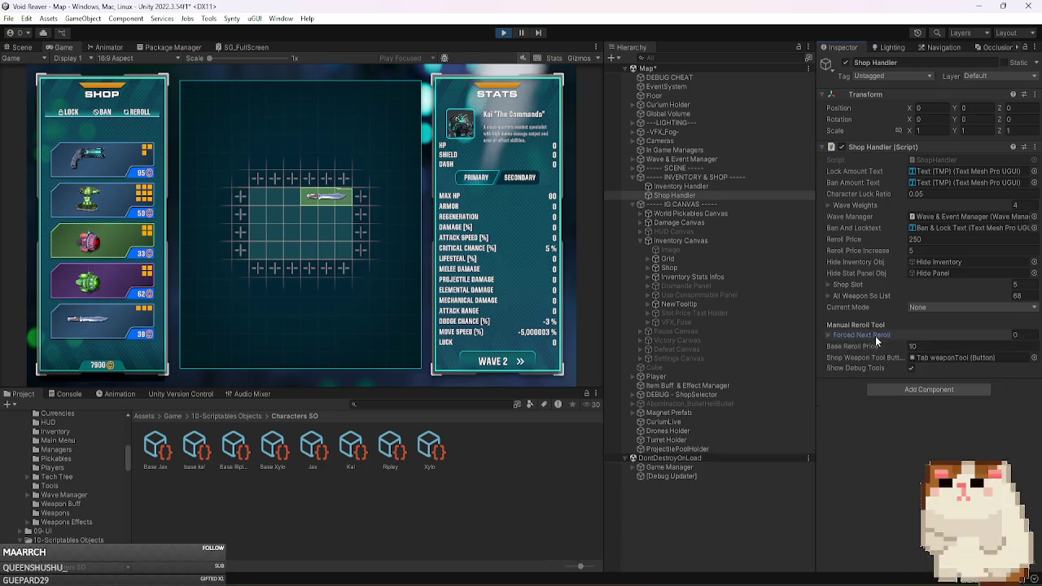
{"action": "left_click", "coordinate": [857, 204]}
{"action": "left_click", "coordinate": [858, 204]}
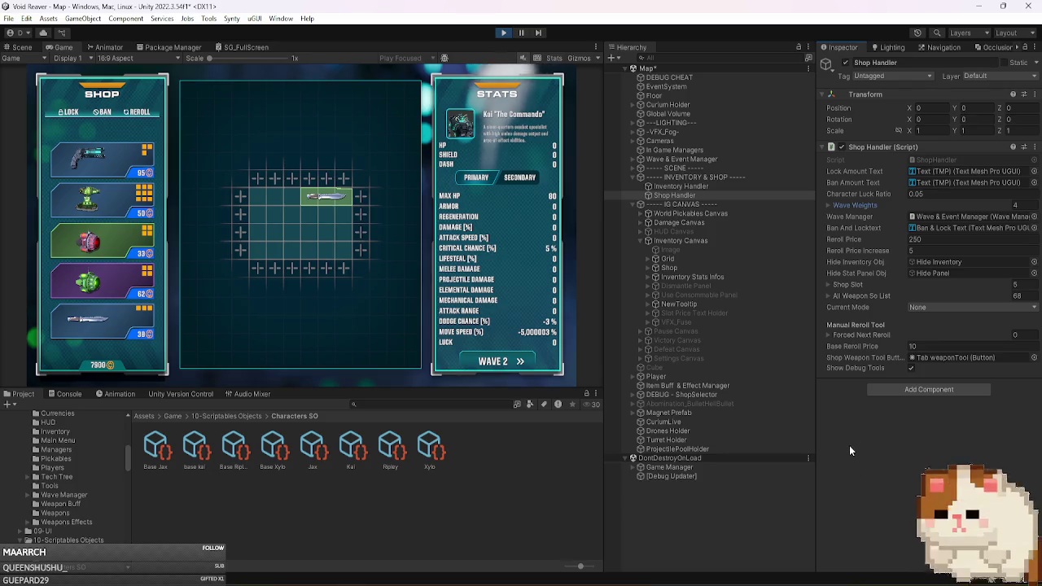
Back in the game, reroll the shop five times and grant extra gold with the G cheat.
{"action": "left_click", "coordinate": [184, 96]}
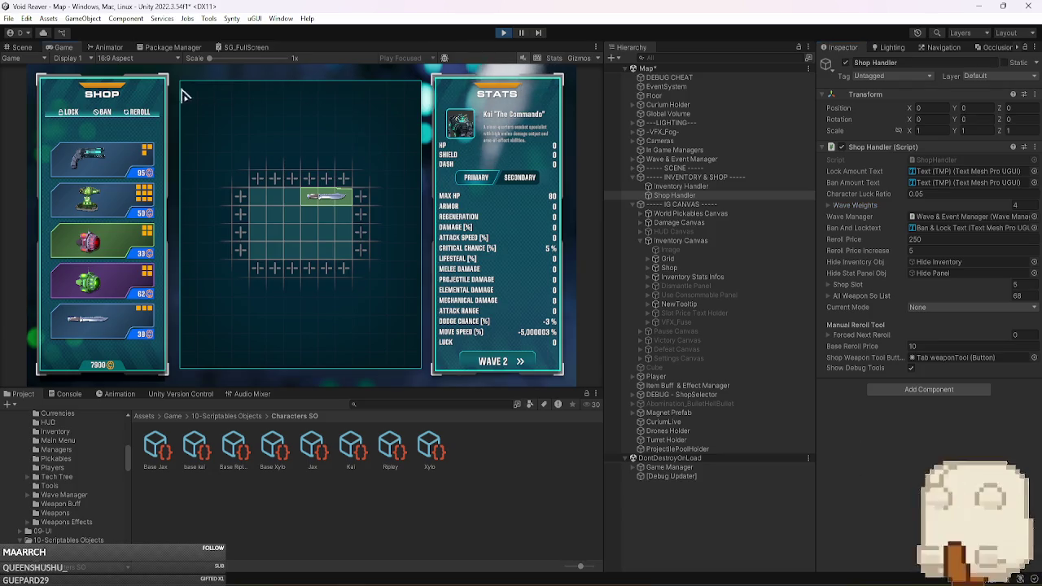
{"action": "left_click", "coordinate": [140, 113]}
{"action": "left_click", "coordinate": [141, 116]}
{"action": "left_click", "coordinate": [142, 118]}
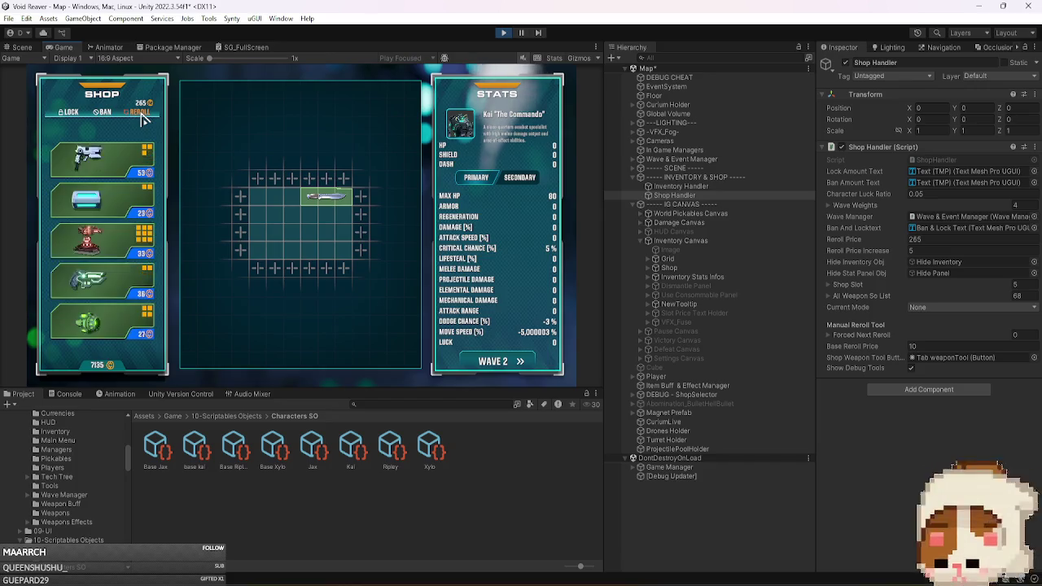
{"action": "left_click", "coordinate": [141, 118]}
{"action": "left_click", "coordinate": [141, 118]}
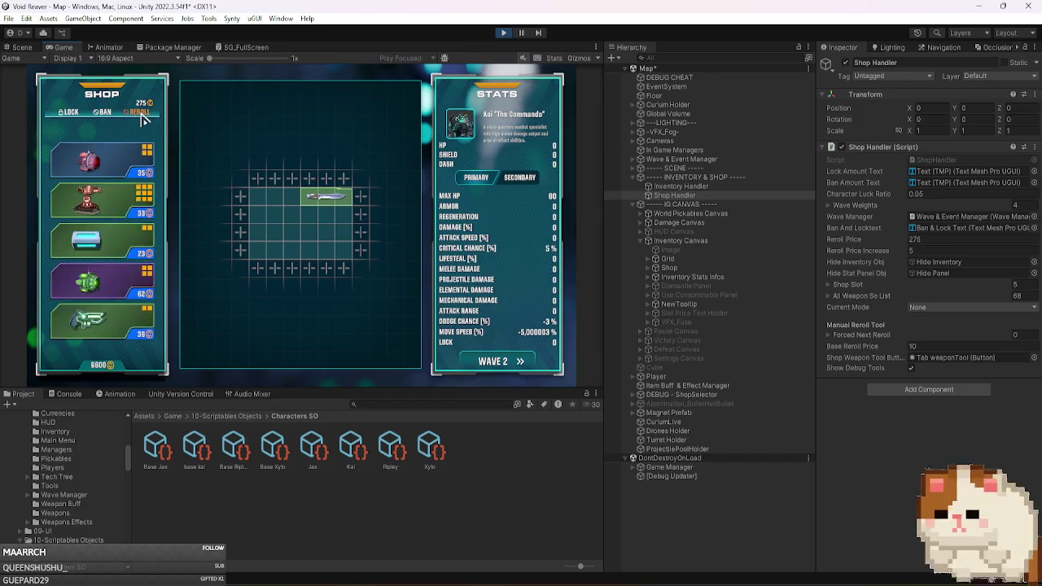
{"action": "key", "text": "g"}
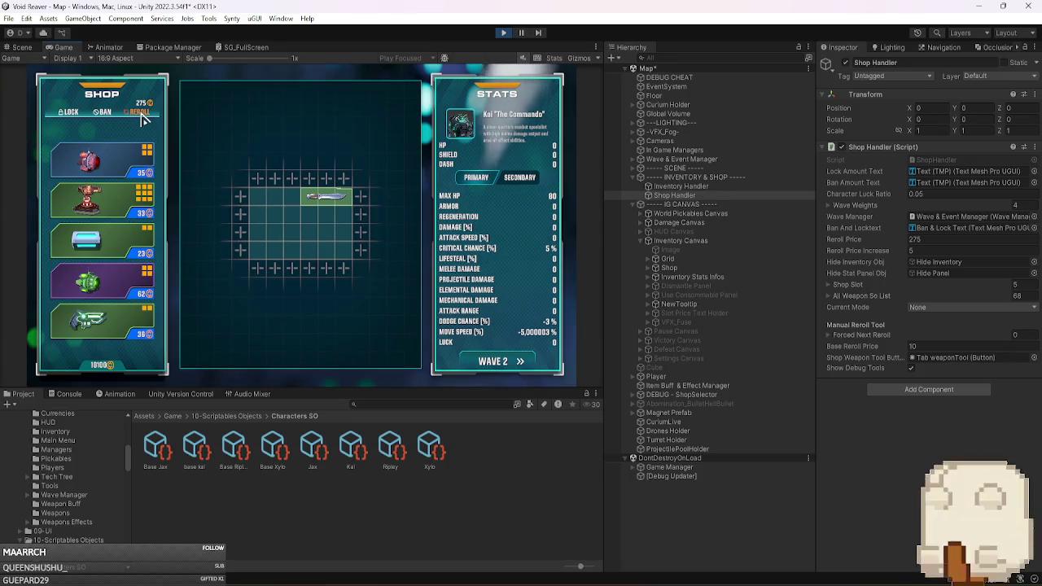
Keep rerolling until the price reaches 470, then buy a shop item into the inventory grid.
{"action": "left_click", "coordinate": [141, 114]}
{"action": "left_click", "coordinate": [141, 114]}
{"action": "left_click", "coordinate": [141, 114]}
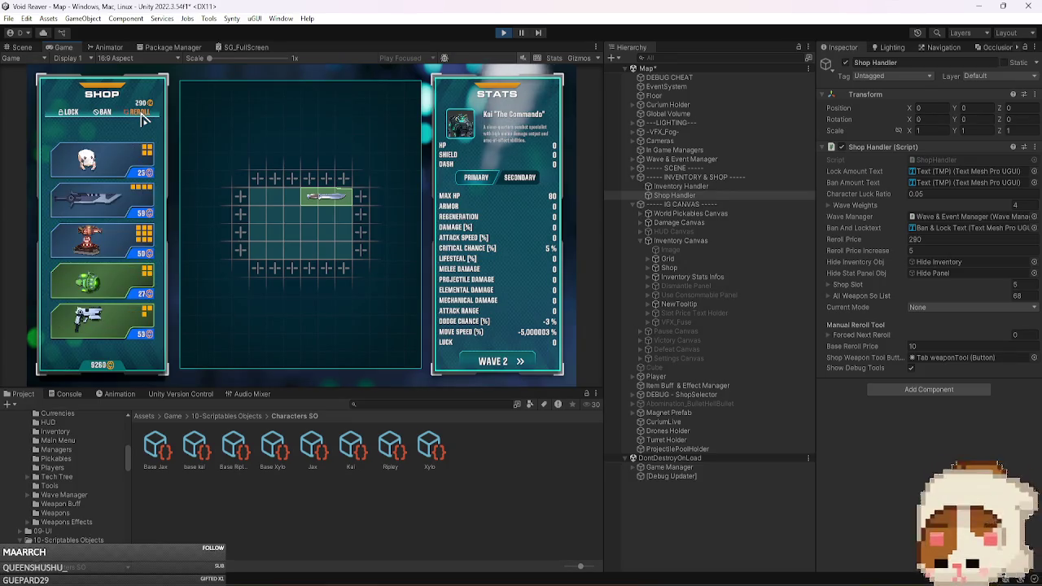
{"action": "left_click", "coordinate": [141, 114]}
{"action": "left_click", "coordinate": [140, 114]}
{"action": "left_click", "coordinate": [140, 114]}
{"action": "left_click", "coordinate": [141, 114]}
{"action": "left_click", "coordinate": [141, 114]}
{"action": "left_click", "coordinate": [141, 114]}
{"action": "left_click", "coordinate": [142, 116]}
{"action": "left_click", "coordinate": [143, 117]}
{"action": "left_click", "coordinate": [144, 118]}
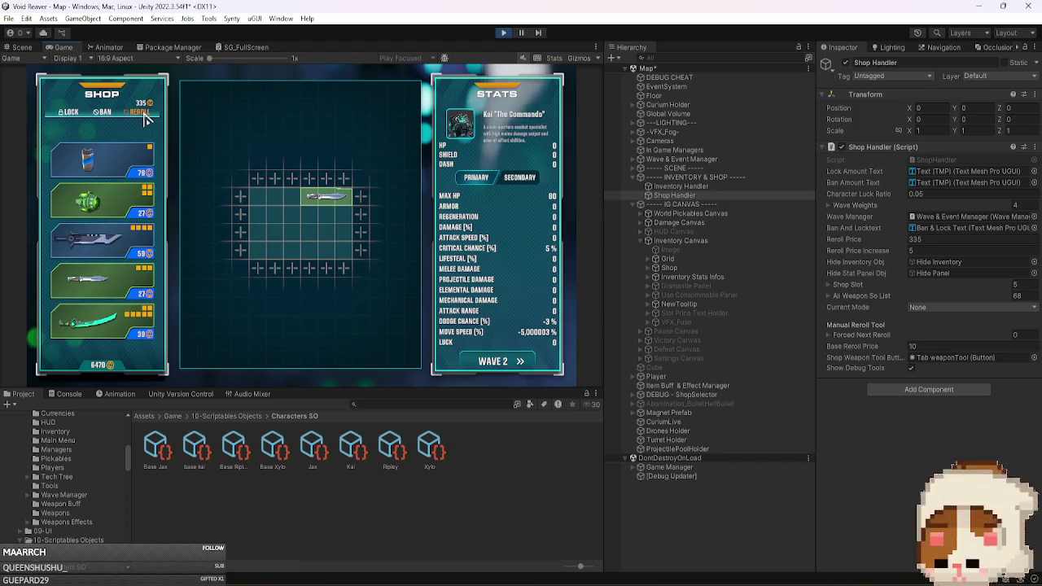
{"action": "left_click", "coordinate": [143, 119]}
{"action": "left_click", "coordinate": [143, 119]}
{"action": "left_click", "coordinate": [143, 119]}
{"action": "left_click", "coordinate": [144, 119]}
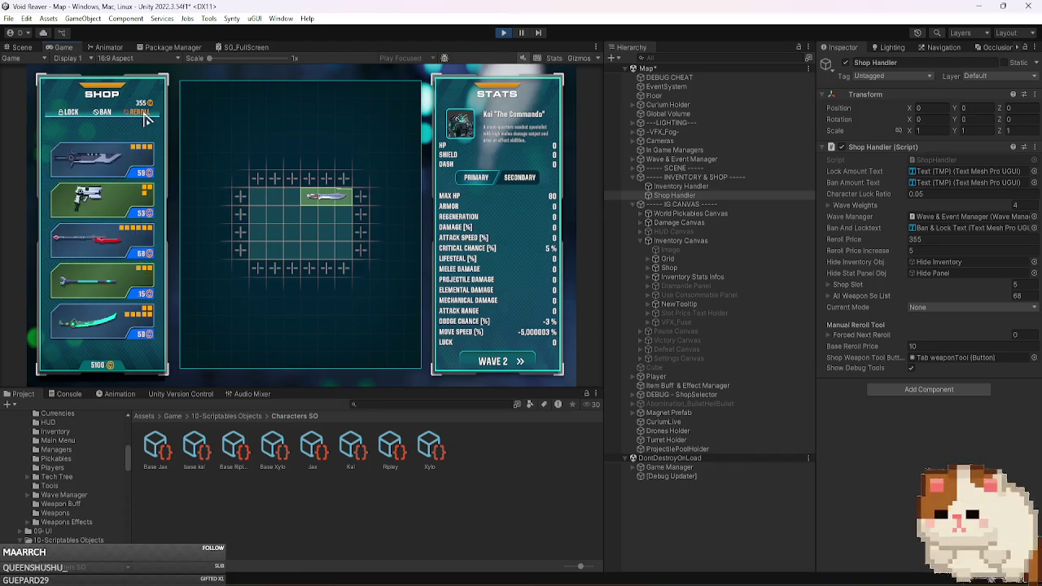
{"action": "left_click", "coordinate": [144, 119]}
{"action": "left_click", "coordinate": [143, 119]}
{"action": "left_click", "coordinate": [143, 119]}
{"action": "left_click", "coordinate": [143, 119]}
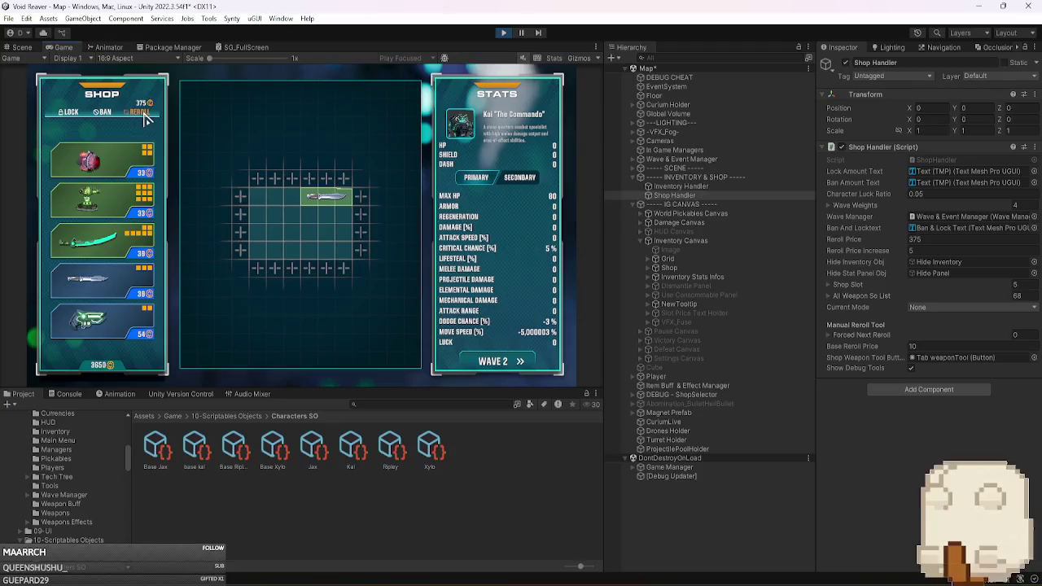
{"action": "left_click", "coordinate": [143, 119]}
{"action": "left_click", "coordinate": [143, 118]}
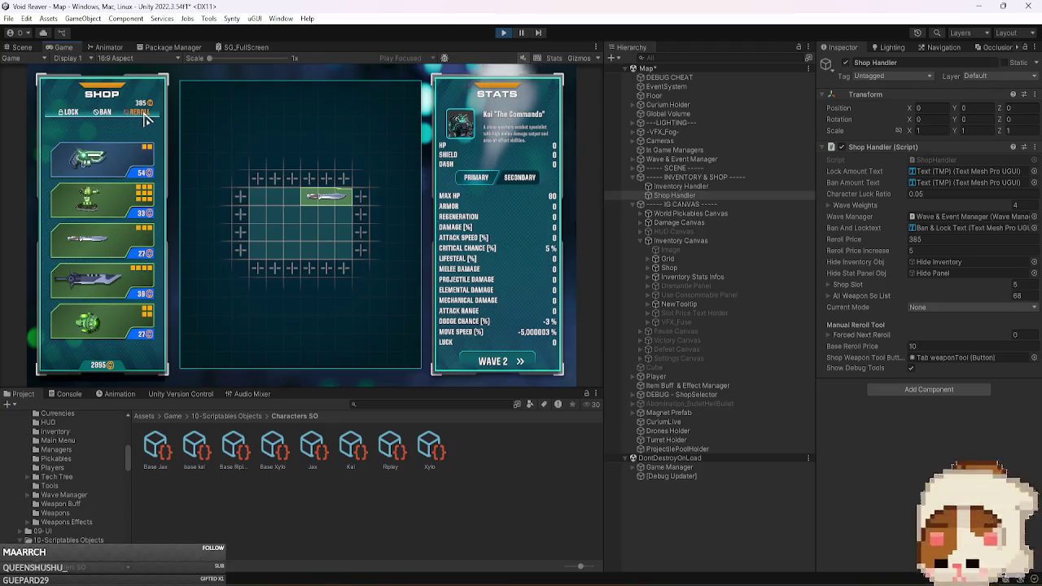
{"action": "left_click", "coordinate": [143, 119]}
{"action": "left_click", "coordinate": [143, 119]}
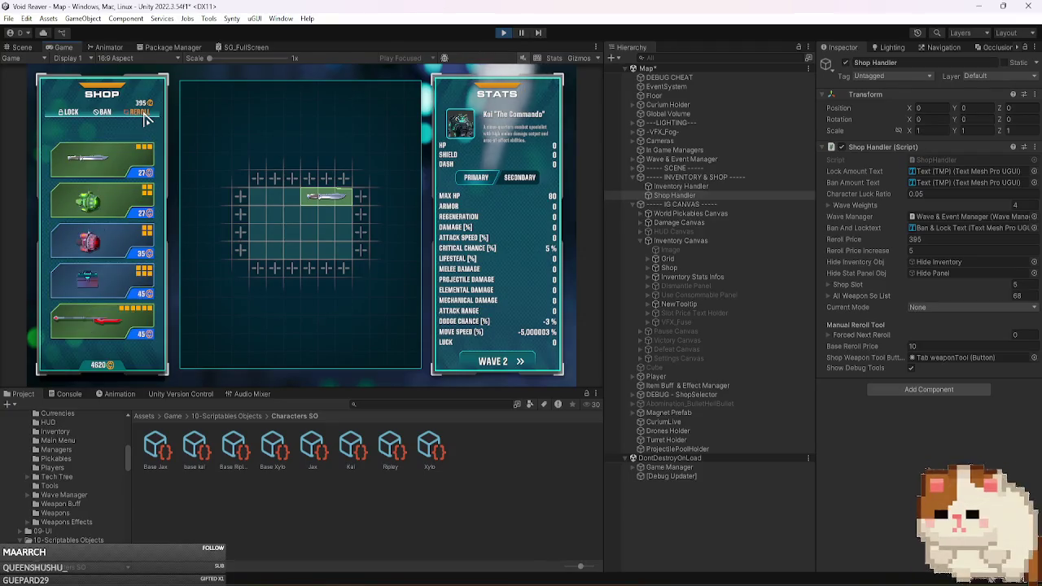
{"action": "left_click", "coordinate": [143, 119]}
{"action": "left_click", "coordinate": [143, 119]}
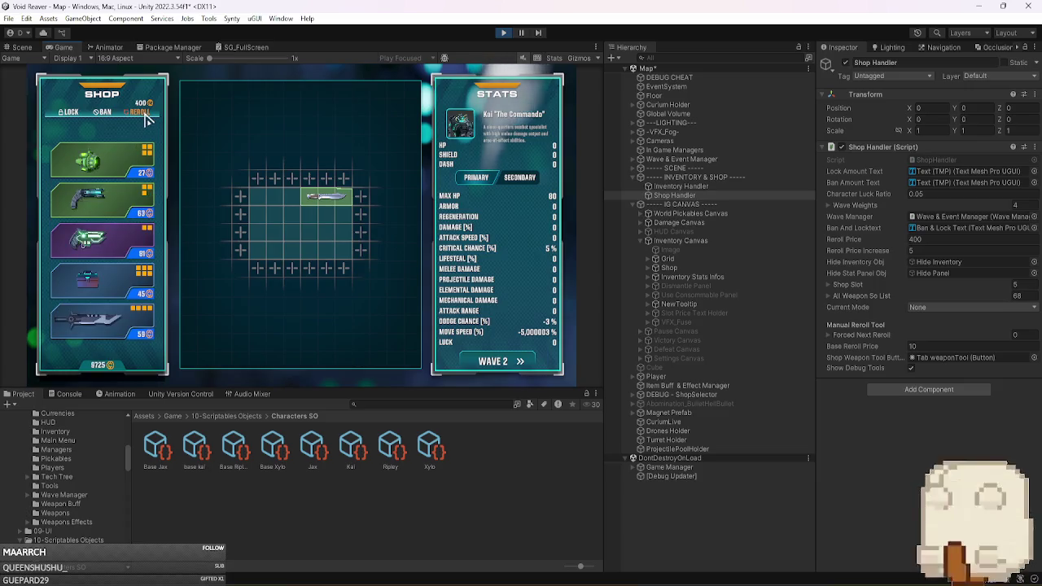
{"action": "left_click", "coordinate": [143, 119]}
{"action": "left_click", "coordinate": [143, 119]}
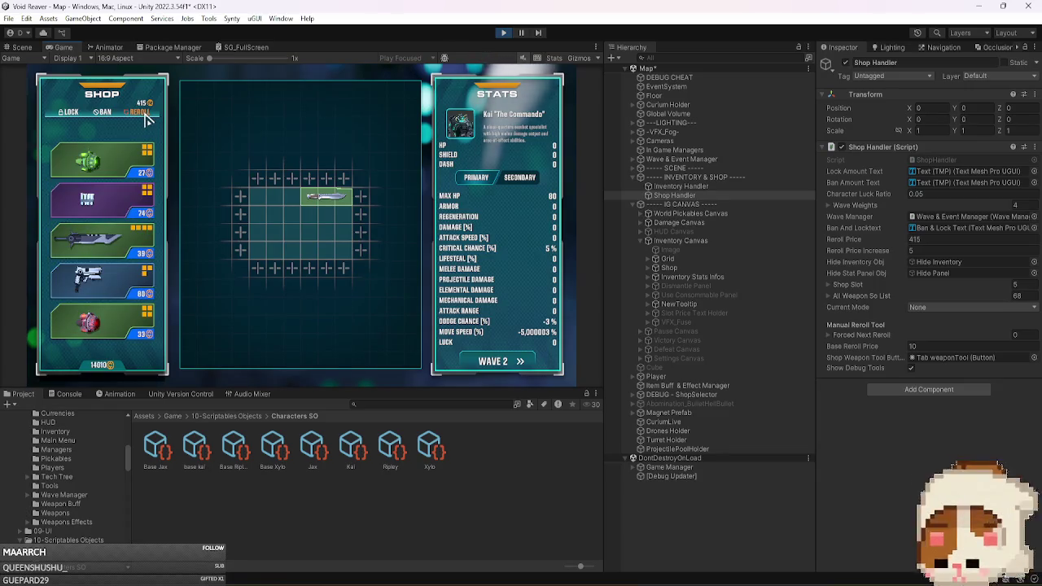
{"action": "left_click", "coordinate": [146, 118]}
{"action": "left_click", "coordinate": [147, 118]}
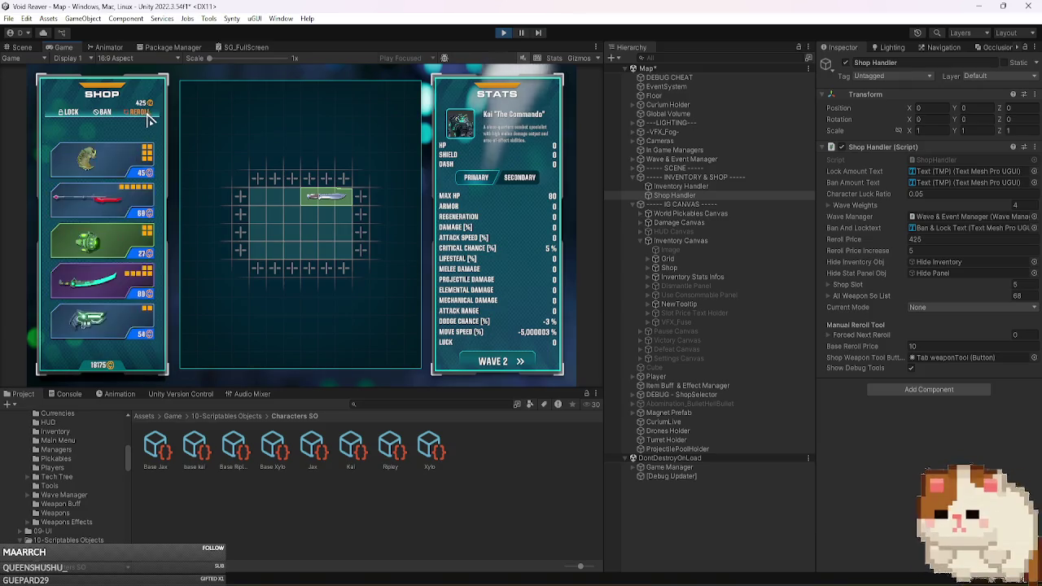
{"action": "left_click", "coordinate": [148, 119]}
{"action": "left_click", "coordinate": [148, 119]}
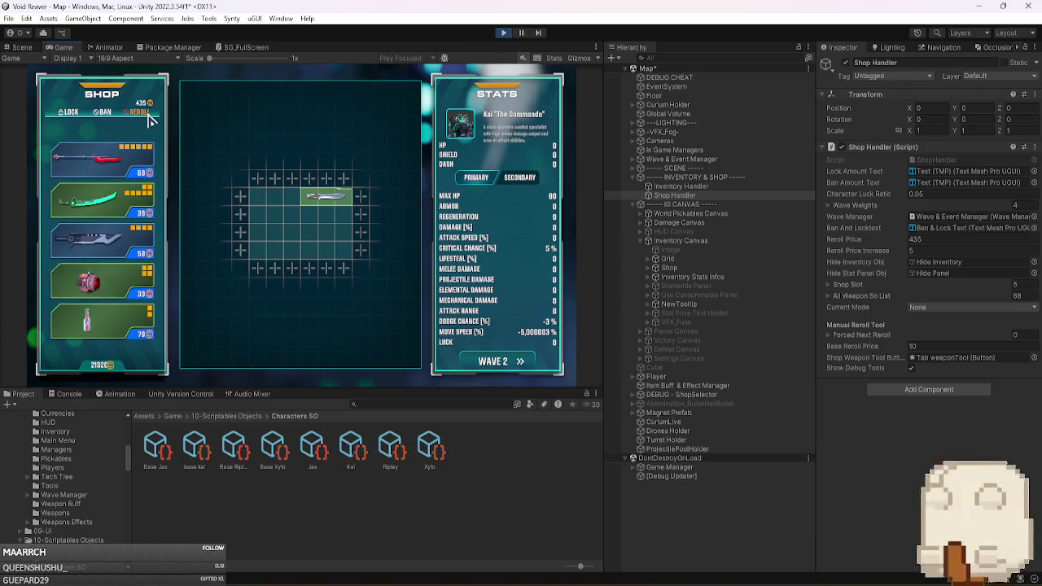
{"action": "left_click", "coordinate": [148, 118]}
{"action": "left_click", "coordinate": [148, 118]}
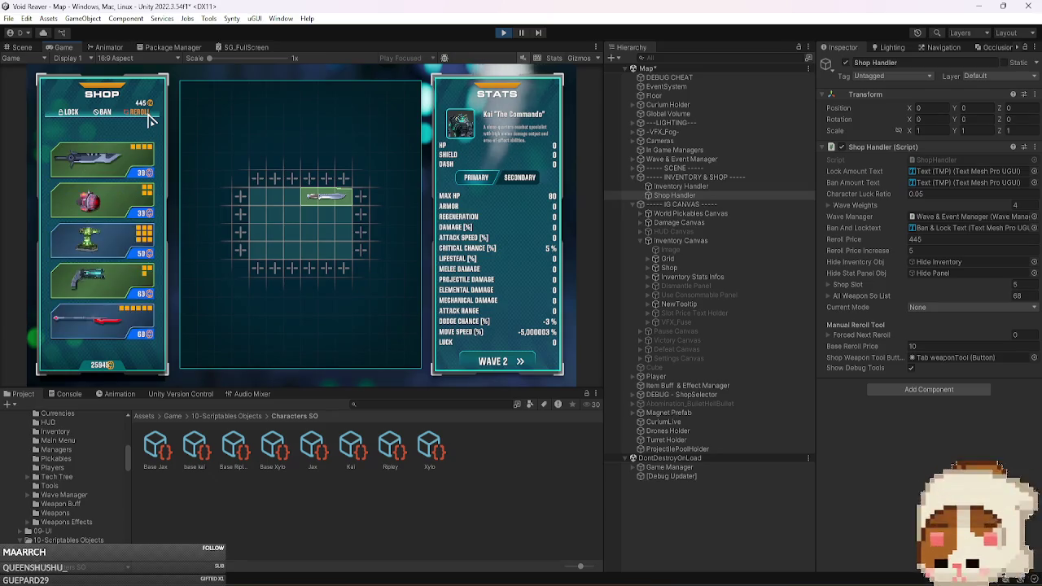
{"action": "left_click", "coordinate": [148, 119]}
{"action": "left_click", "coordinate": [148, 119]}
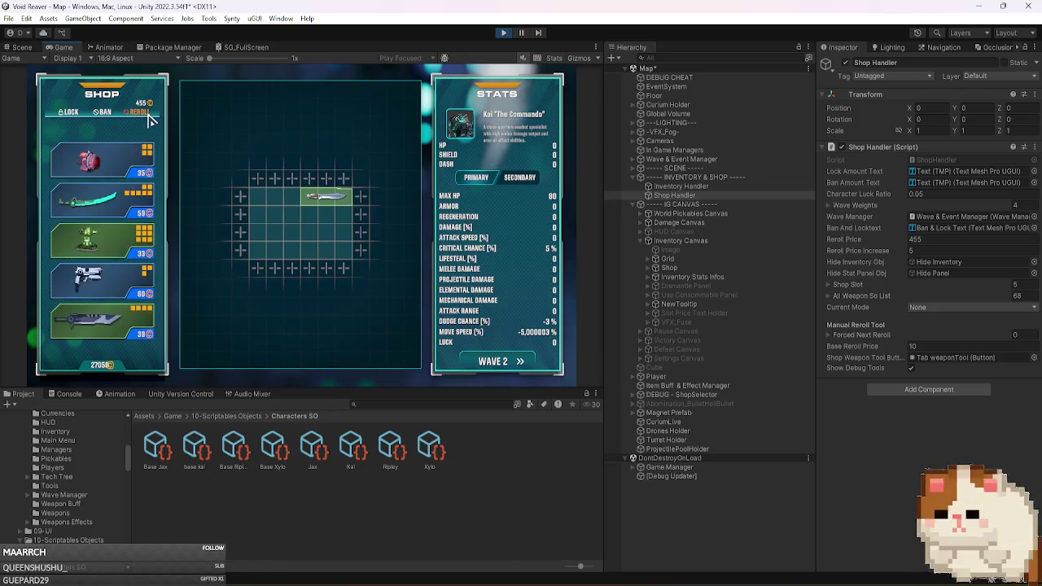
{"action": "left_click", "coordinate": [148, 119]}
{"action": "left_click", "coordinate": [148, 119]}
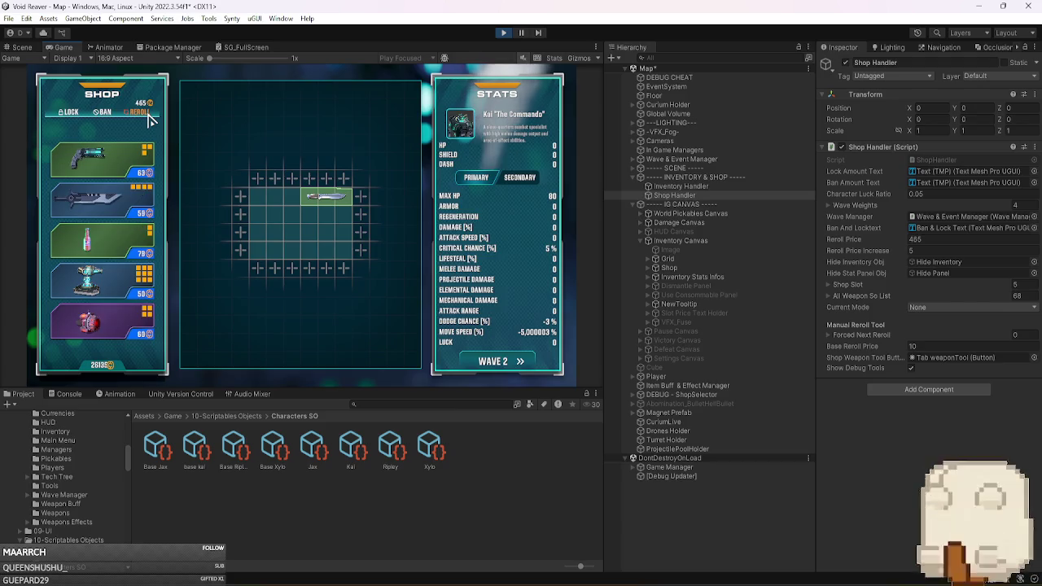
{"action": "left_click", "coordinate": [148, 119]}
{"action": "mouse_move", "coordinate": [111, 163]}
{"action": "left_mouse_down"}
{"action": "mouse_move", "coordinate": [203, 232]}
{"action": "mouse_move", "coordinate": [304, 239]}
{"action": "left_mouse_up"}
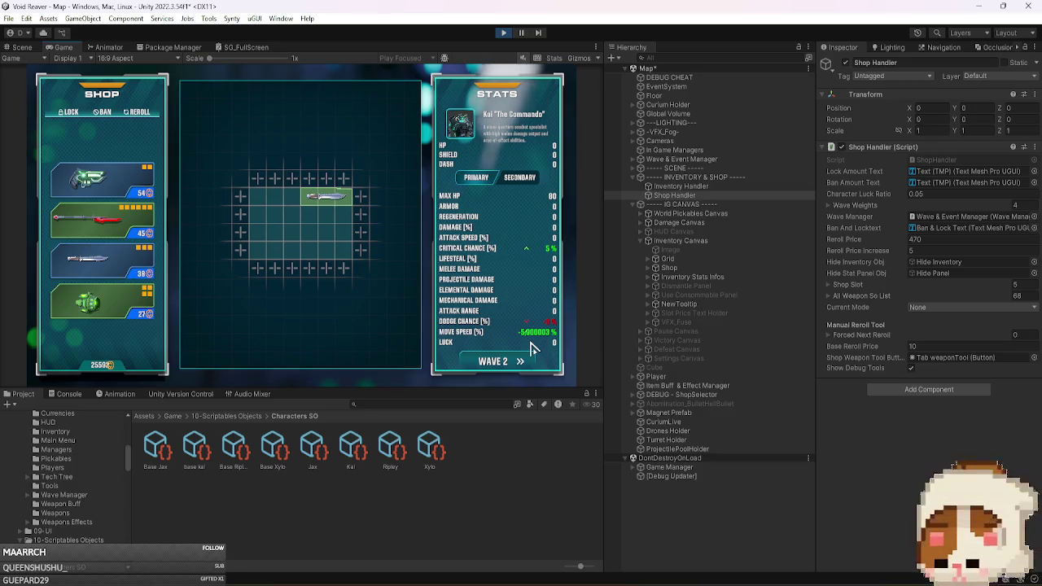
Check the Kai asset's base stats, stop play mode, and return to InventoryStatPanel.cs in Visual Studio.
{"action": "left_click", "coordinate": [351, 447]}
{"action": "scroll", "coordinate": [856, 389], "scroll_direction": "down", "scroll_amount": 3}
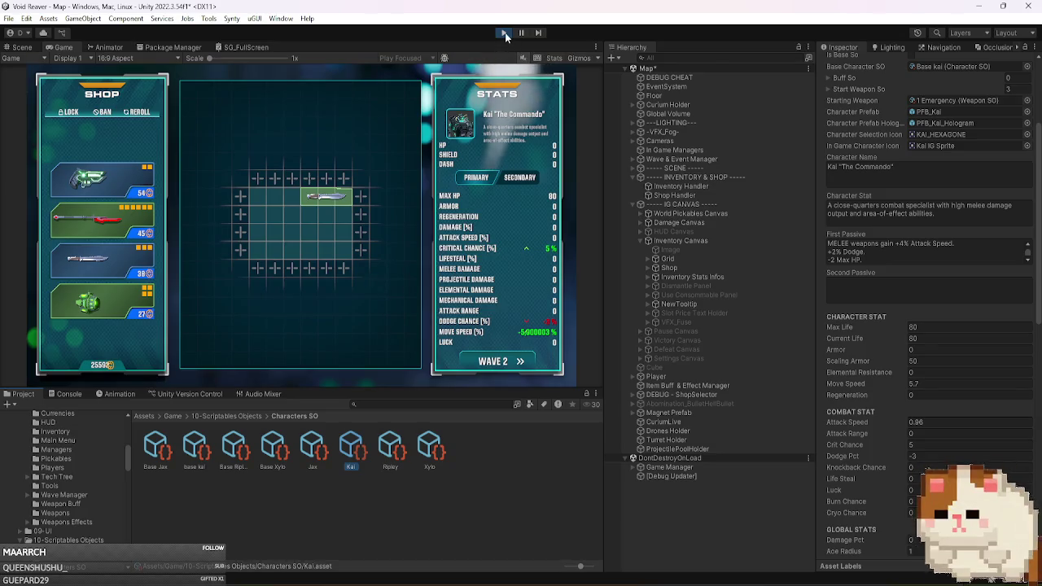
{"action": "left_click", "coordinate": [506, 37]}
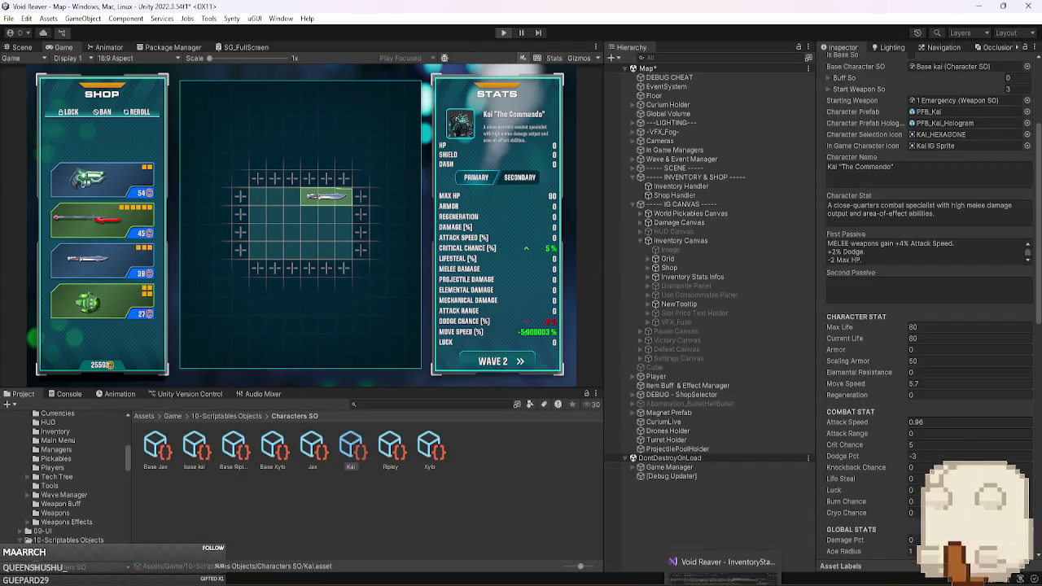
{"action": "left_click", "coordinate": [722, 527]}
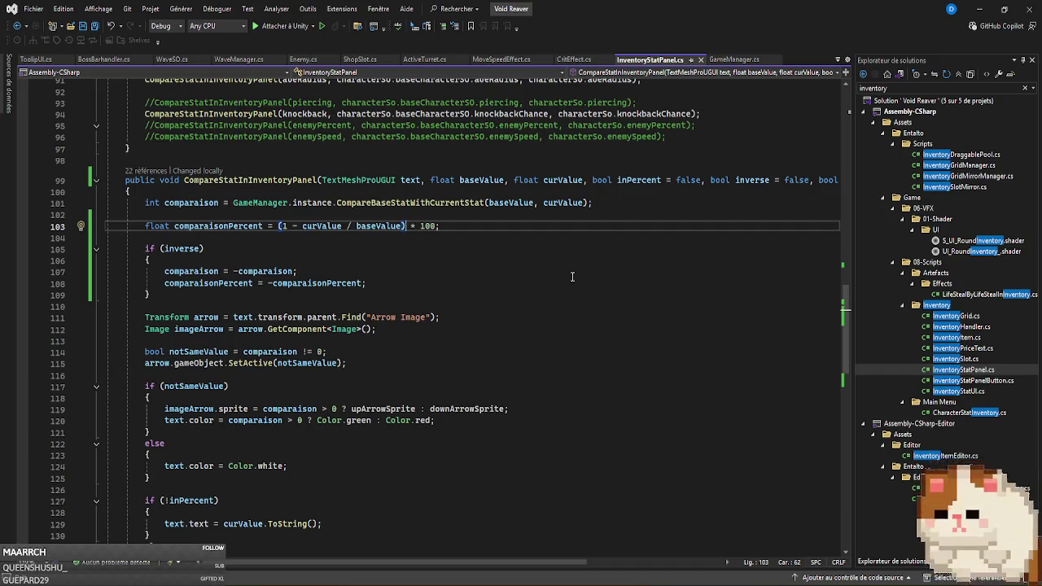
Review the CompareStatInInventoryPanel code, then switch to ToolipUI.cs at its ShowConsumable method.
{"action": "scroll", "coordinate": [572, 277], "scroll_direction": "down", "scroll_amount": 5}
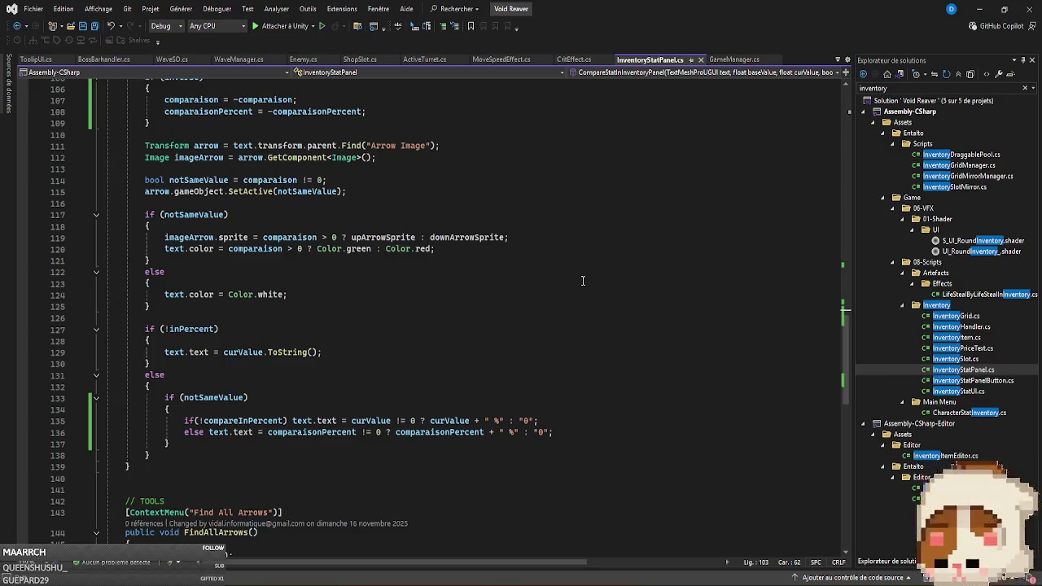
{"action": "scroll", "coordinate": [588, 315], "scroll_direction": "up", "scroll_amount": 3}
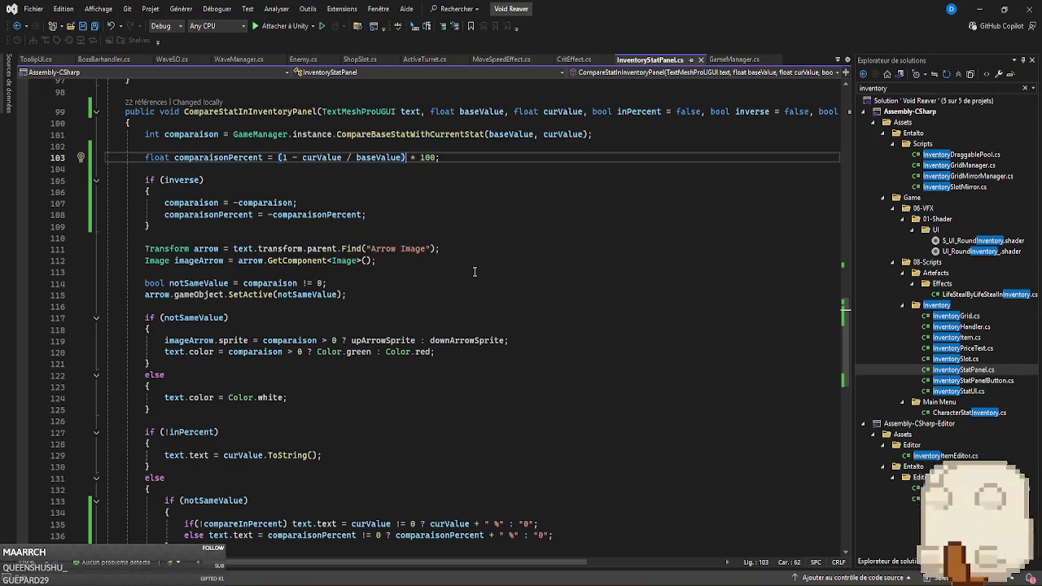
{"action": "scroll", "coordinate": [474, 271], "scroll_direction": "up", "scroll_amount": 2}
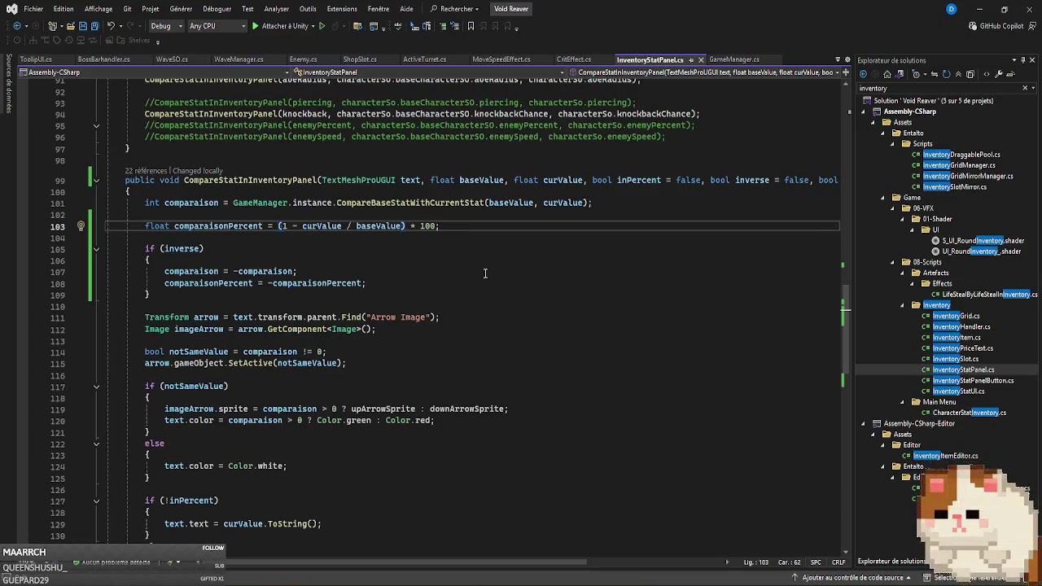
{"action": "scroll", "coordinate": [487, 281], "scroll_direction": "down", "scroll_amount": 6}
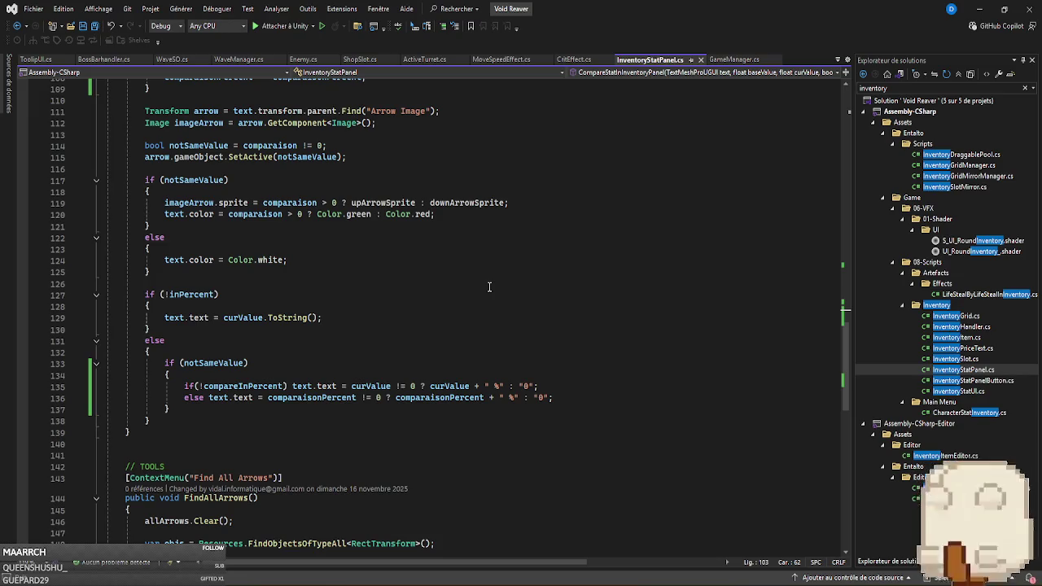
{"action": "scroll", "coordinate": [489, 287], "scroll_direction": "up", "scroll_amount": 3}
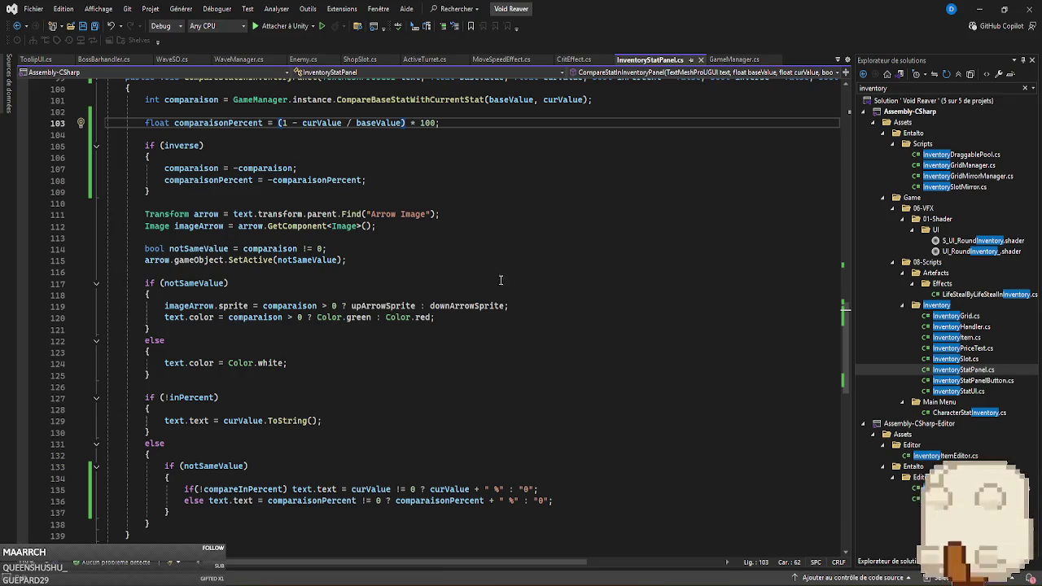
{"action": "scroll", "coordinate": [665, 346], "scroll_direction": "up", "scroll_amount": 5}
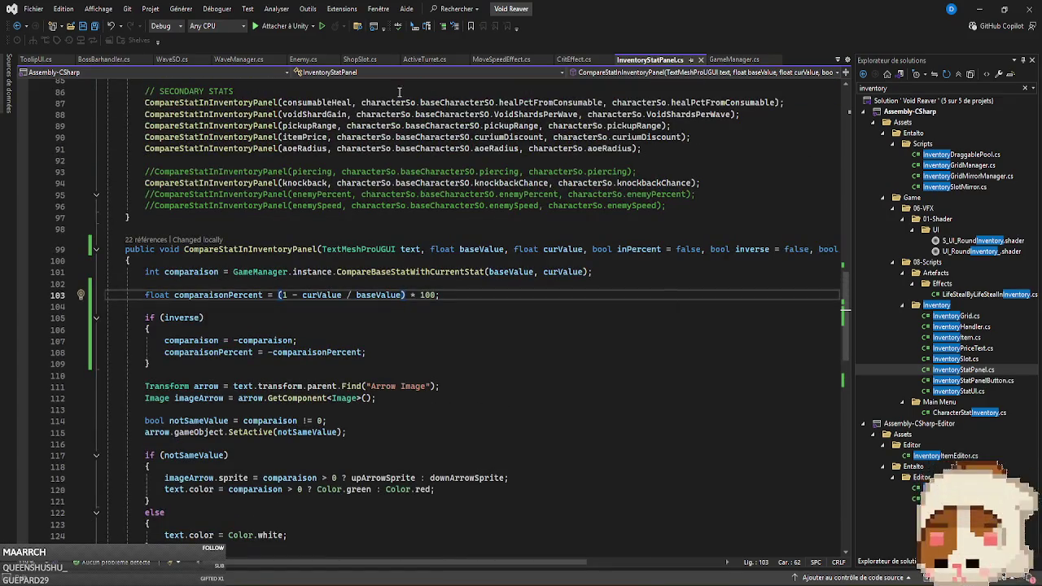
{"action": "left_click", "coordinate": [36, 60]}
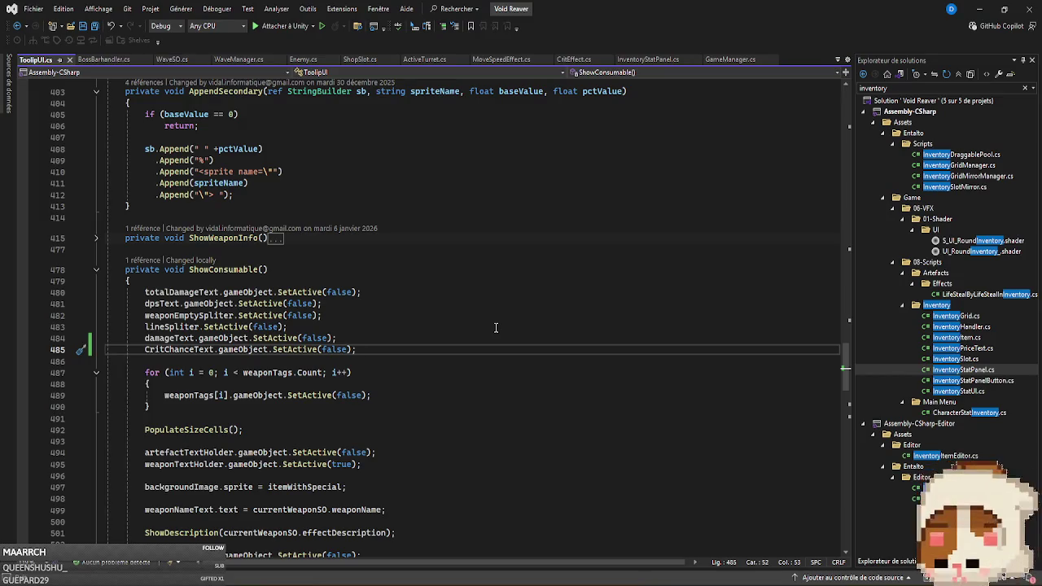
Format comparaisonPercent on line 136 with ToString("F2"), save, and let Unity recompile.
{"action": "left_click", "coordinate": [647, 60]}
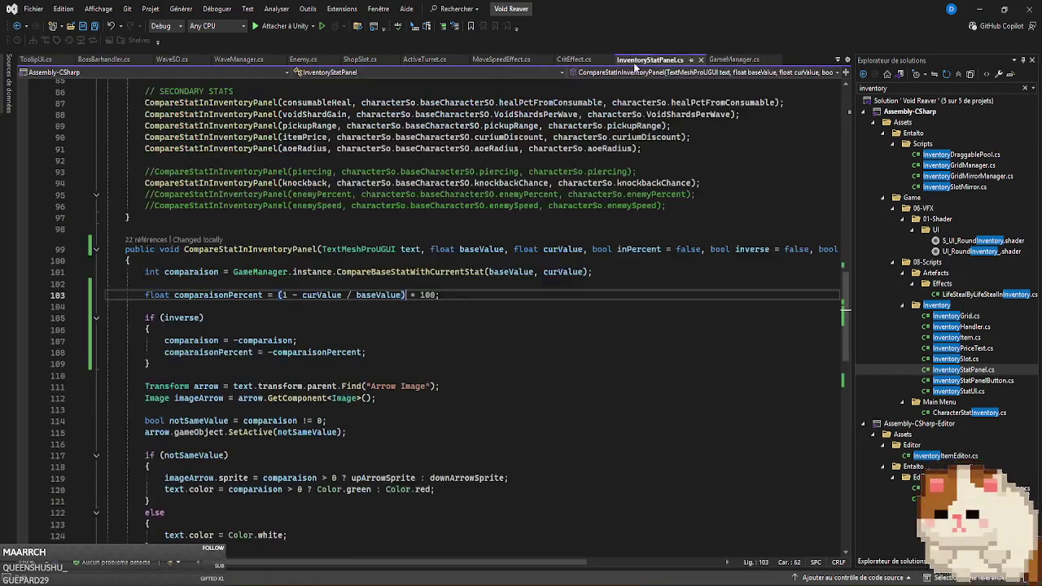
{"action": "scroll", "coordinate": [593, 390], "scroll_direction": "up", "scroll_amount": 7}
{"action": "scroll", "coordinate": [591, 389], "scroll_direction": "down", "scroll_amount": 13}
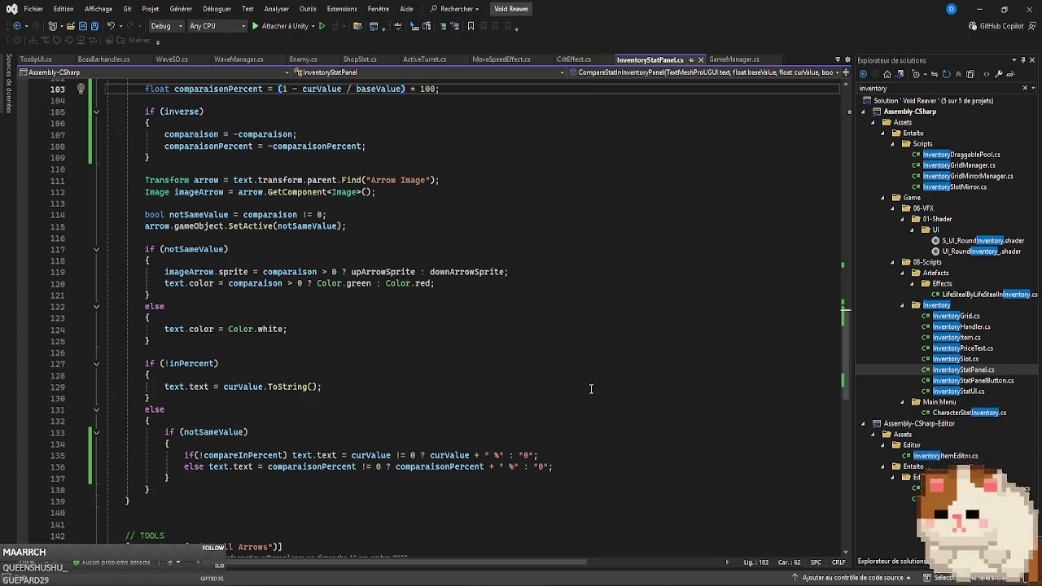
{"action": "scroll", "coordinate": [606, 378], "scroll_direction": "down", "scroll_amount": 3}
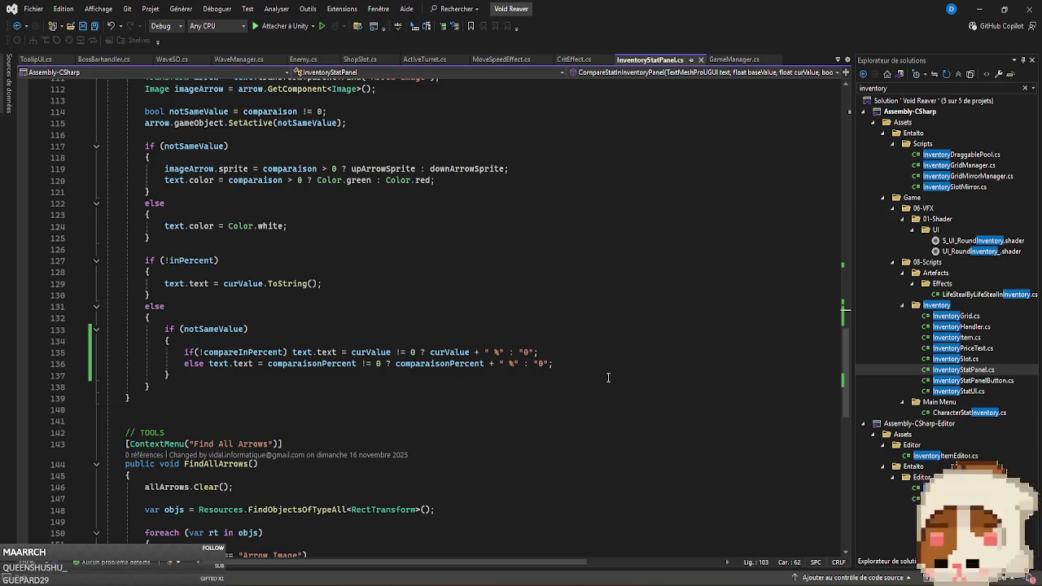
{"action": "type", "text": ".ToString(\"\")"}
{"action": "left_click", "coordinate": [607, 377]}
{"action": "left_click", "coordinate": [543, 364]}
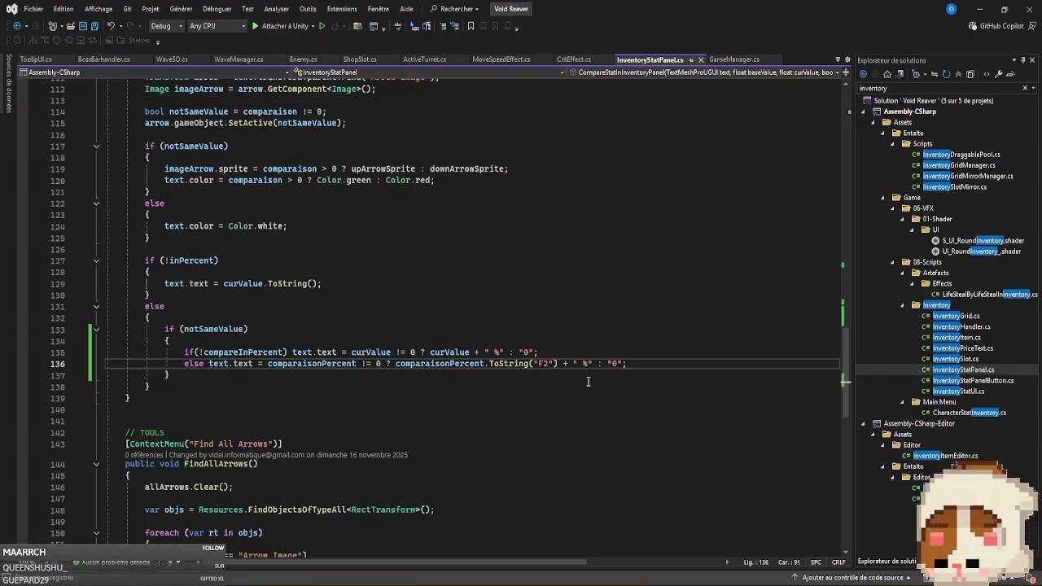
{"action": "key", "text": "alt+Tab"}
{"action": "mouse_move", "coordinate": [634, 583]}
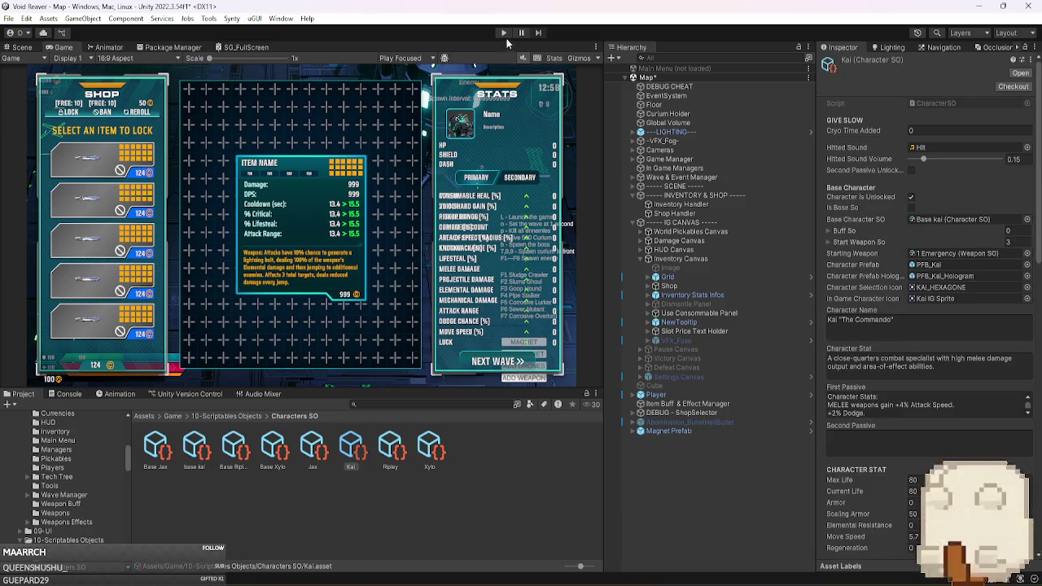
Play-test the shop: reroll, buy an item to check the stat-change arrows, start the next wave.
{"action": "left_click", "coordinate": [505, 33]}
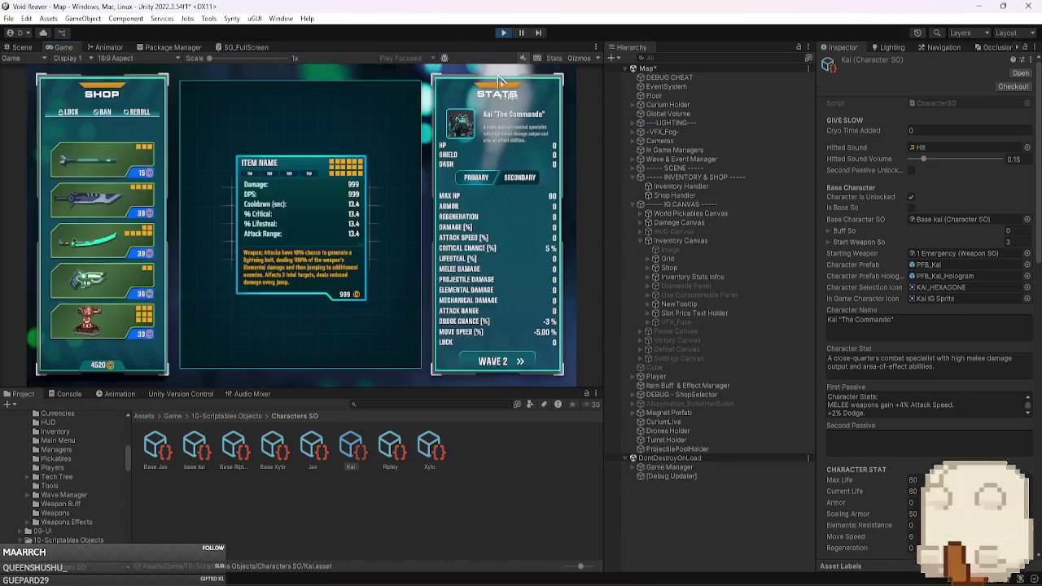
{"action": "left_click", "coordinate": [708, 177]}
{"action": "left_click", "coordinate": [739, 187]}
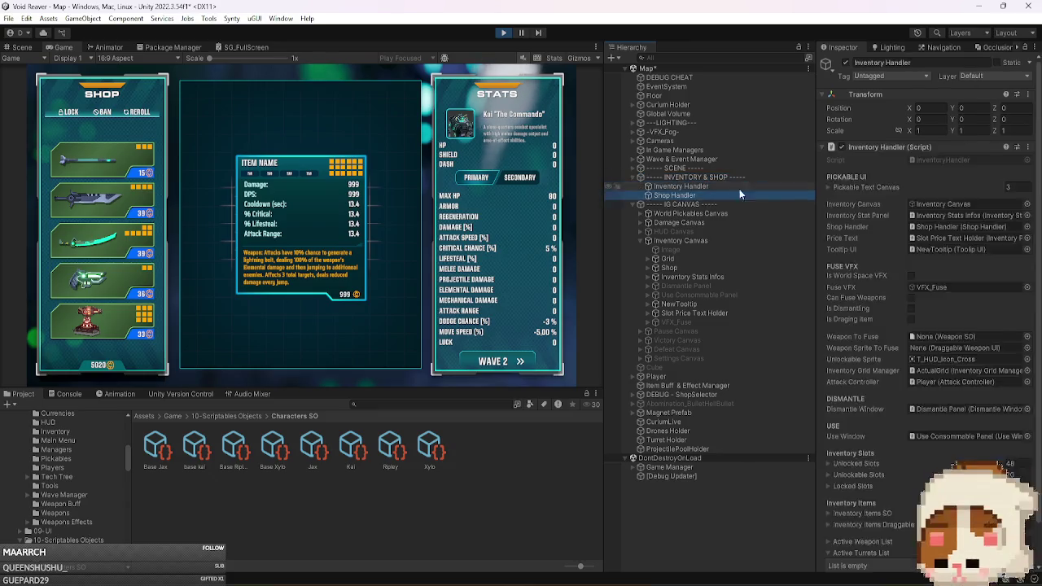
{"action": "key", "text": "Up"}
{"action": "key", "text": "Up"}
{"action": "key", "text": "Up"}
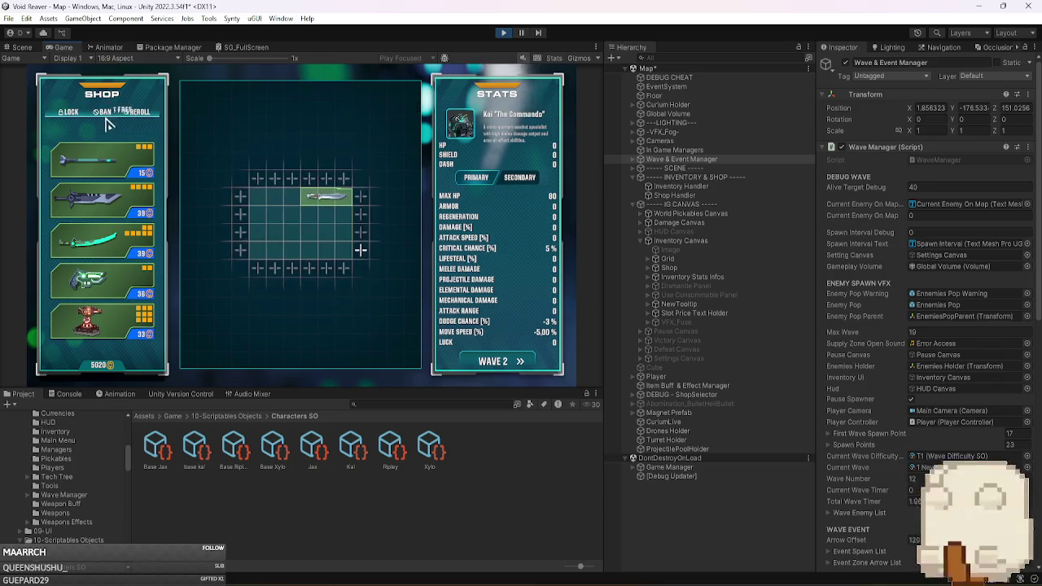
{"action": "left_click", "coordinate": [138, 113]}
{"action": "left_click", "coordinate": [139, 116]}
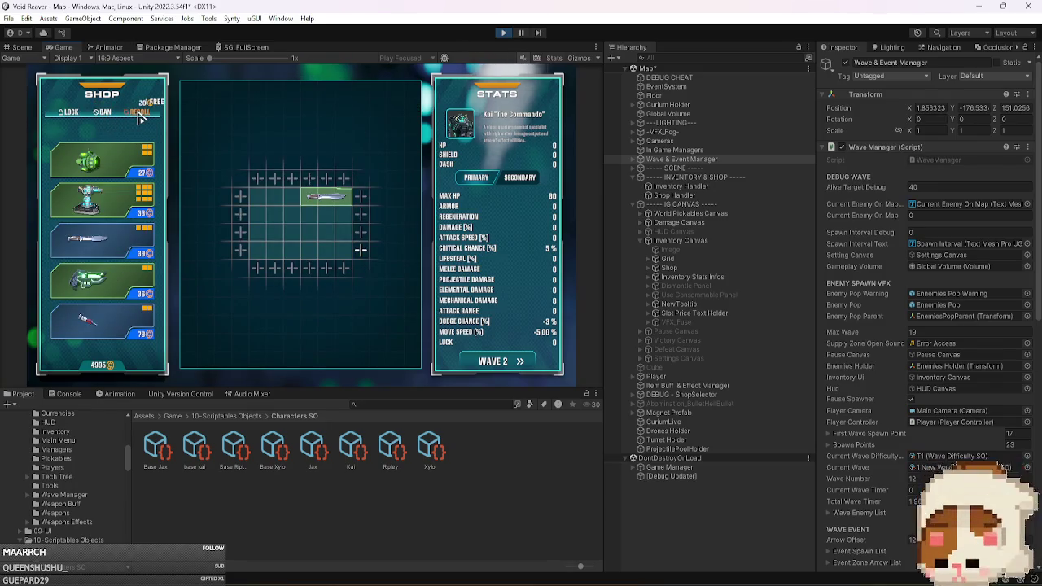
{"action": "left_click", "coordinate": [260, 274]}
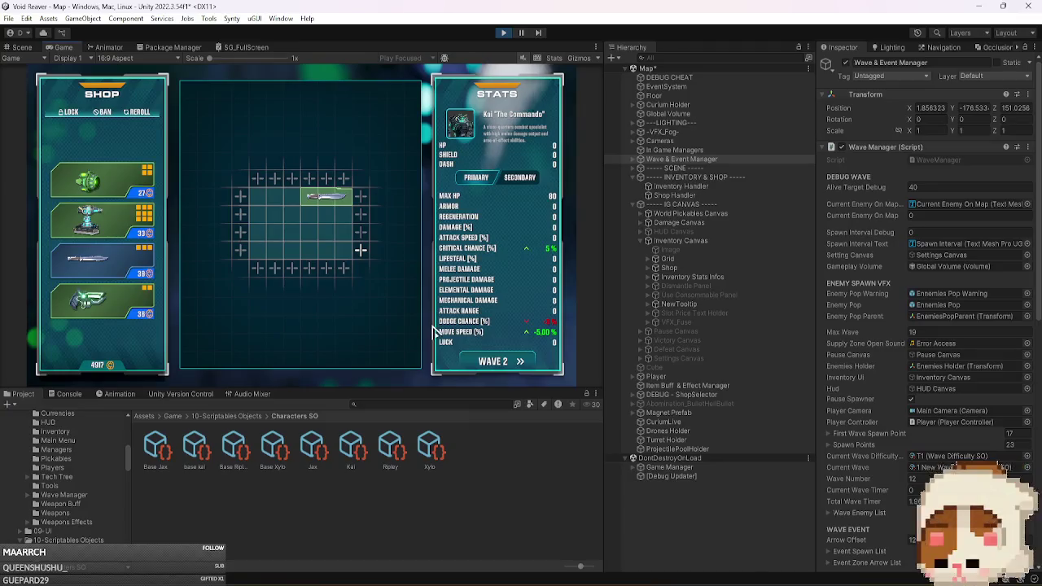
{"action": "left_click", "coordinate": [480, 362]}
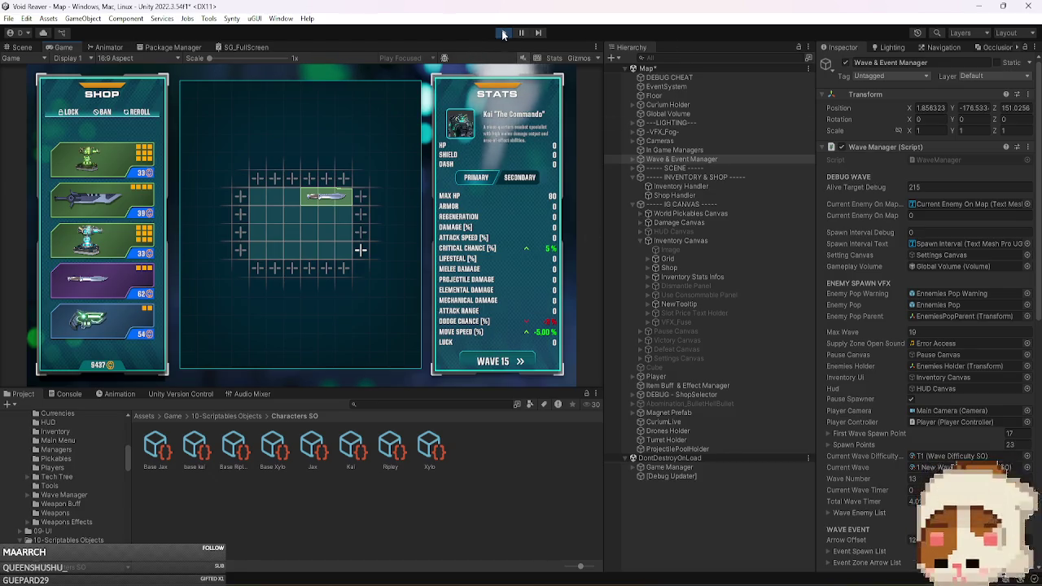
Stop play mode and return to InventoryStatPanel.cs in Visual Studio.
{"action": "left_click", "coordinate": [503, 35]}
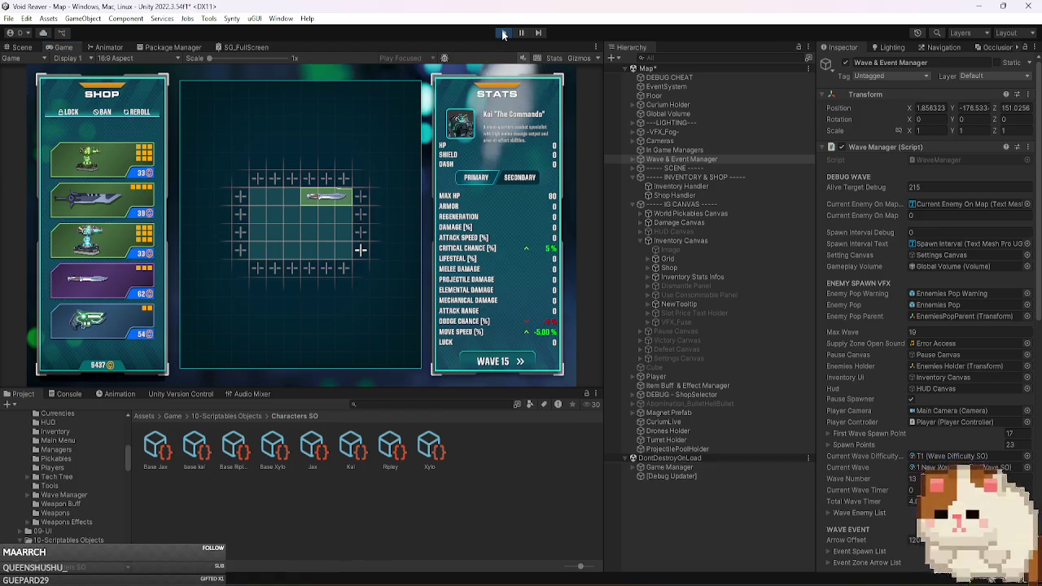
{"action": "key", "text": "alt+Tab"}
{"action": "scroll", "coordinate": [649, 375], "scroll_direction": "up", "scroll_amount": 4}
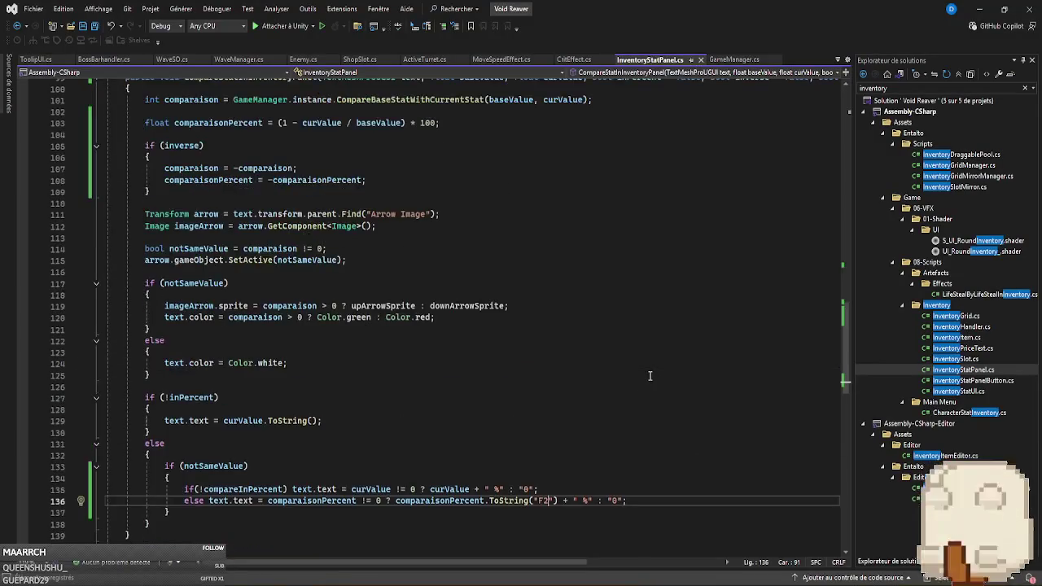
{"action": "scroll", "coordinate": [649, 376], "scroll_direction": "up", "scroll_amount": 3}
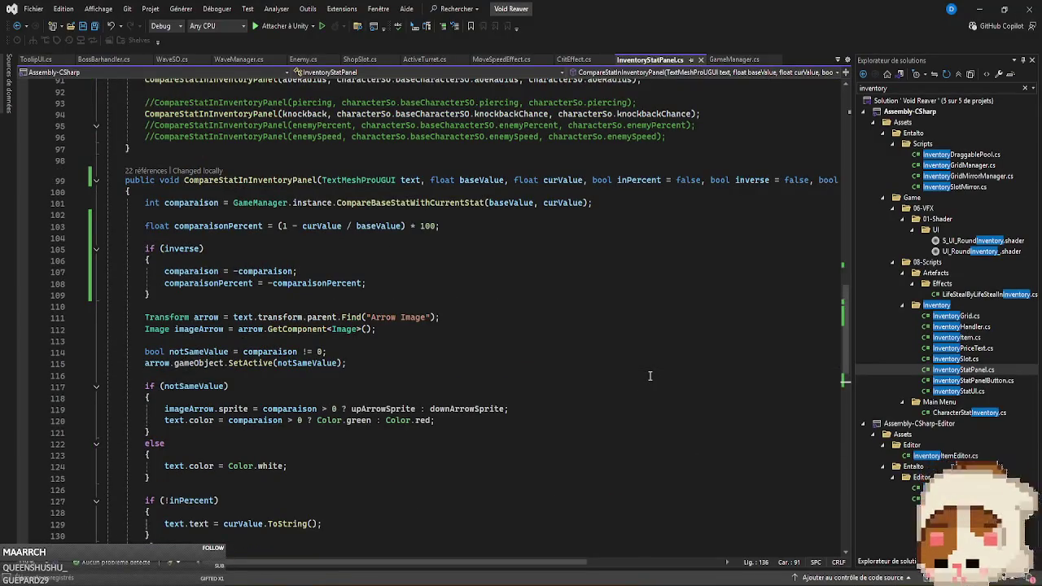
{"action": "scroll", "coordinate": [650, 375], "scroll_direction": "down", "scroll_amount": 2}
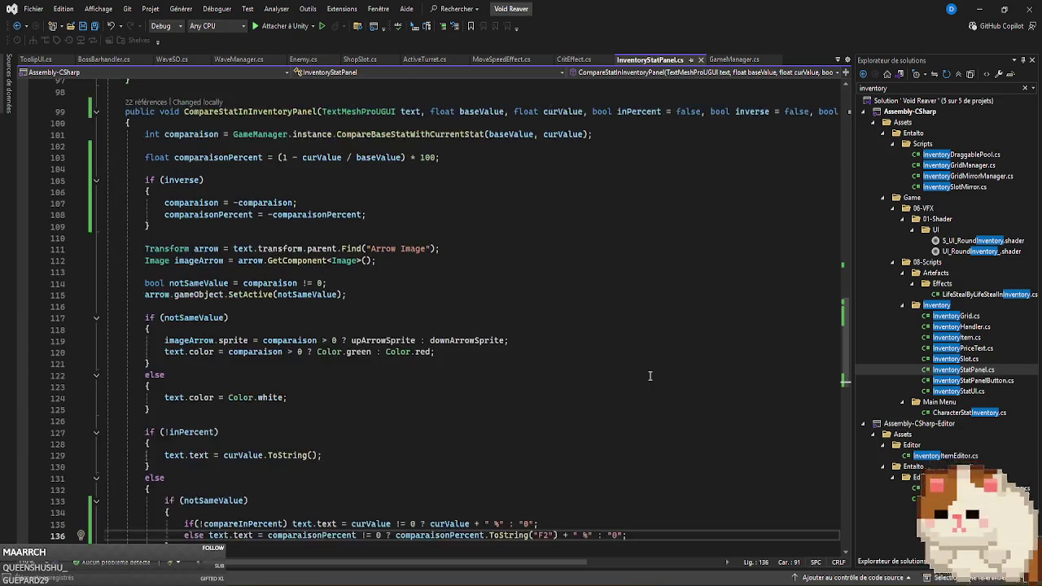
{"action": "scroll", "coordinate": [649, 375], "scroll_direction": "down", "scroll_amount": 3}
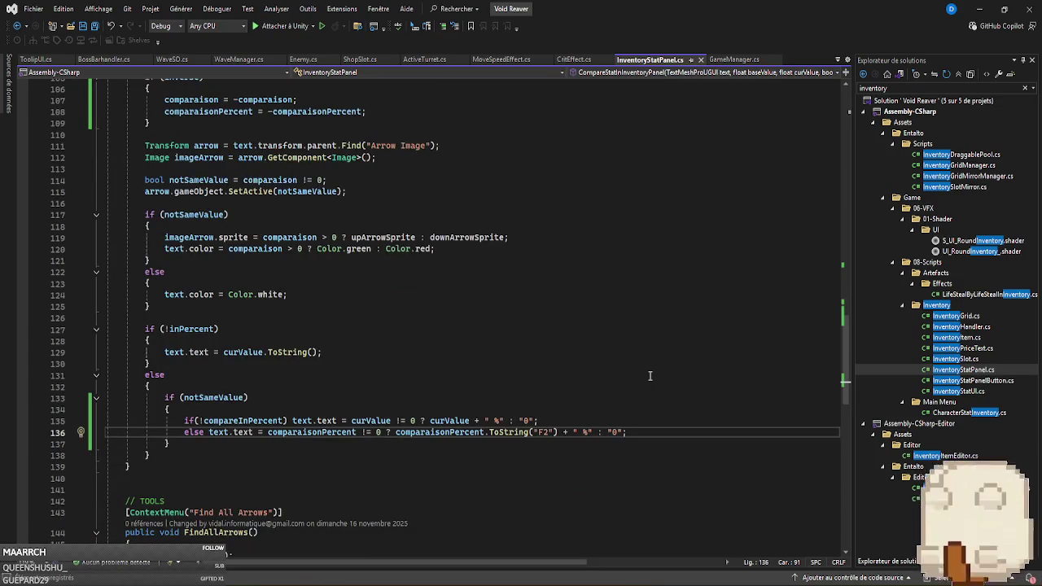
{"action": "left_click", "coordinate": [458, 250]}
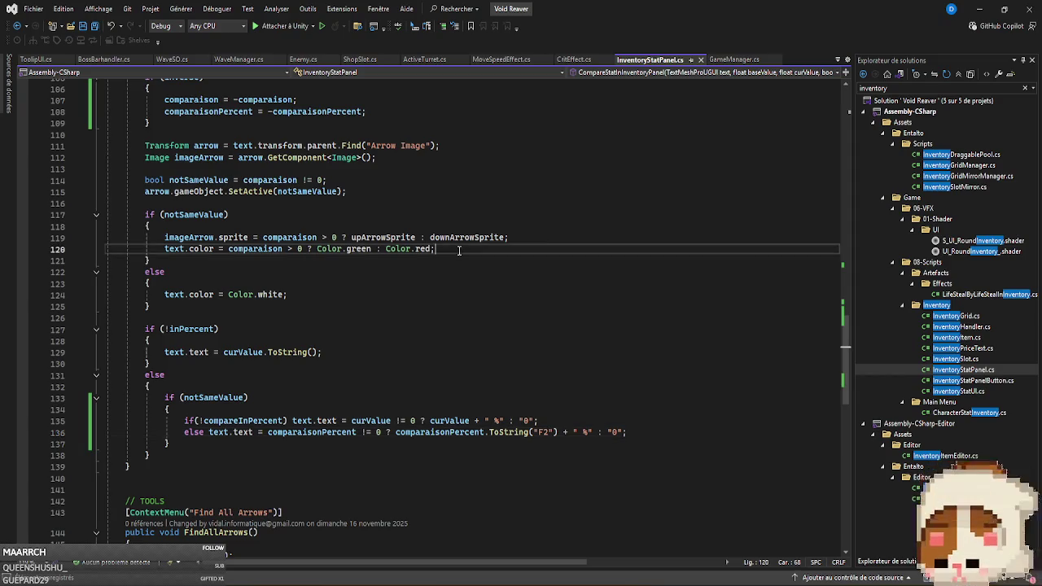
{"action": "scroll", "coordinate": [495, 356], "scroll_direction": "up", "scroll_amount": 2}
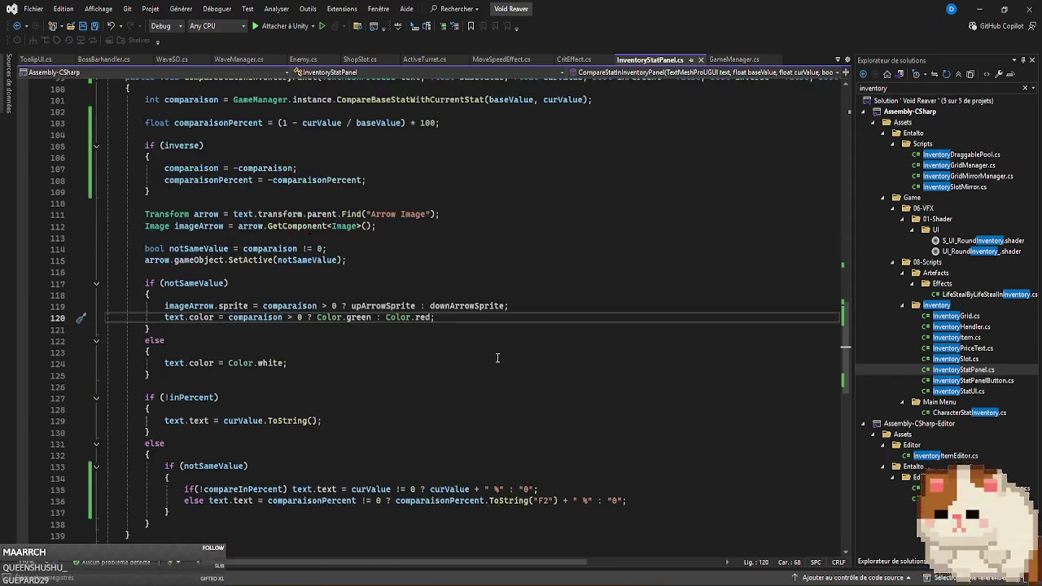
{"action": "scroll", "coordinate": [498, 358], "scroll_direction": "up", "scroll_amount": 2}
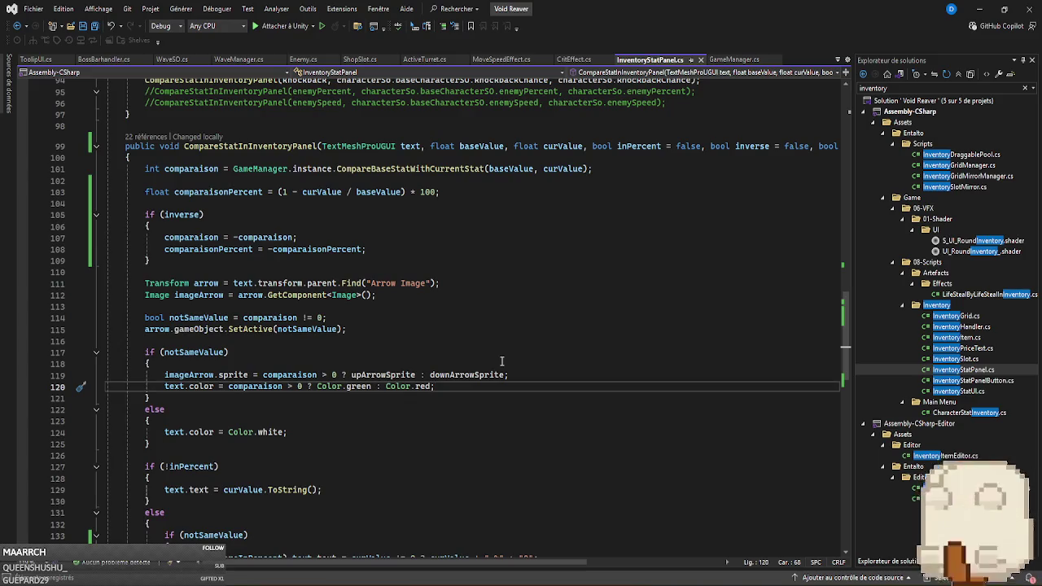
{"action": "left_click", "coordinate": [746, 146]}
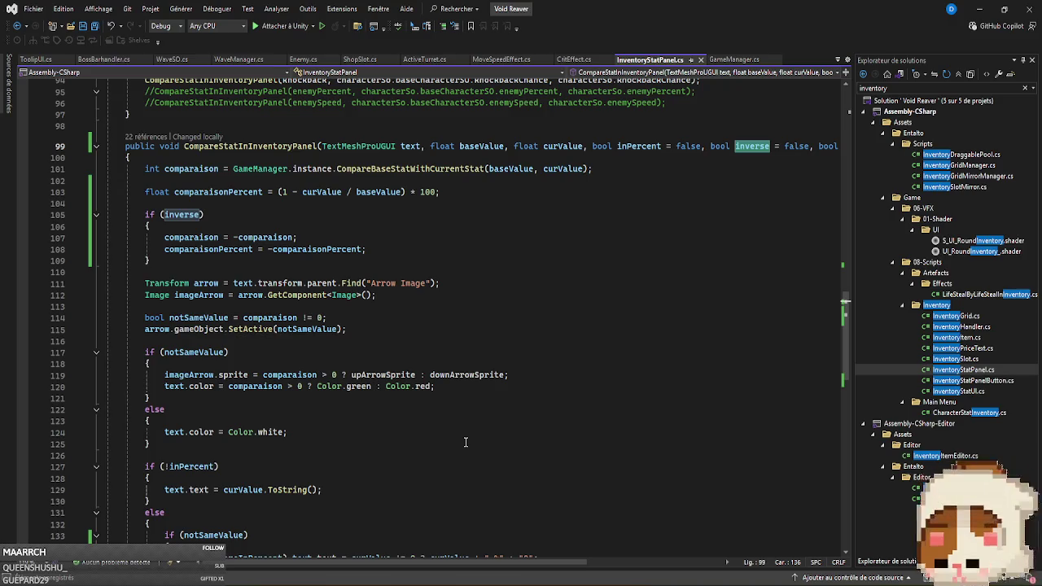
{"action": "left_click", "coordinate": [251, 365]}
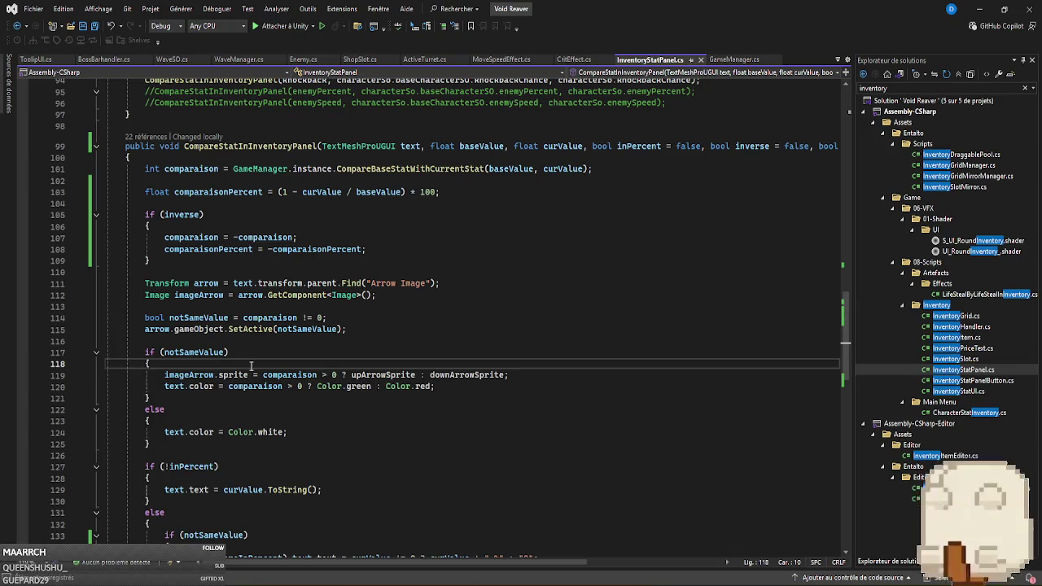
Move the arrow sprite and text colour lines into a new if(!inverse) block.
{"action": "key", "text": "Return"}
{"action": "type", "text": "if(inverse"}
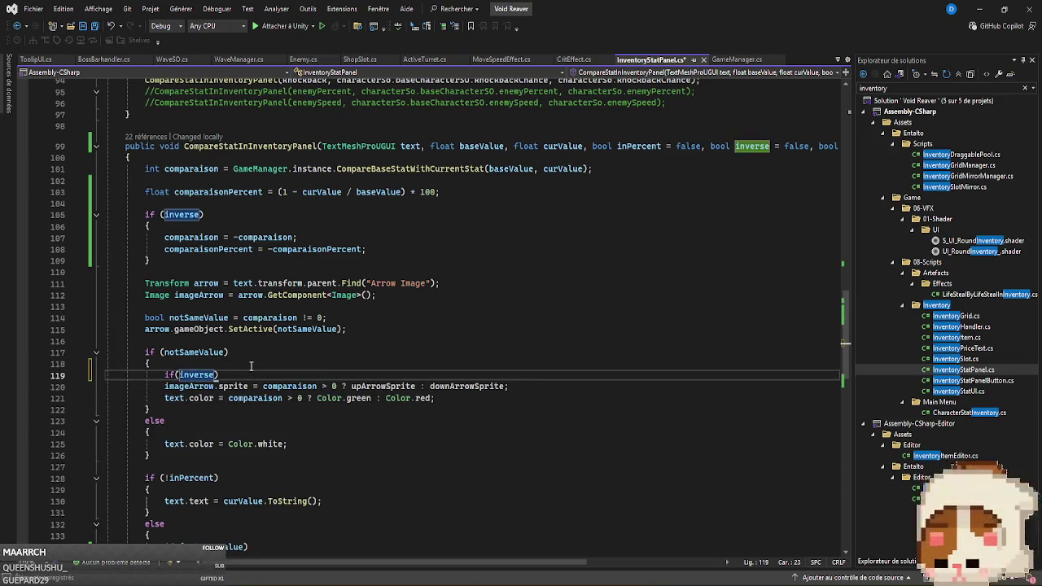
{"action": "key", "text": "Left"}
{"action": "key", "text": "Left"}
{"action": "key", "text": "Left"}
{"action": "type", "text": "!"}
{"action": "key", "text": "Right"}
{"action": "key", "text": "Right"}
{"action": "key", "text": "Right"}
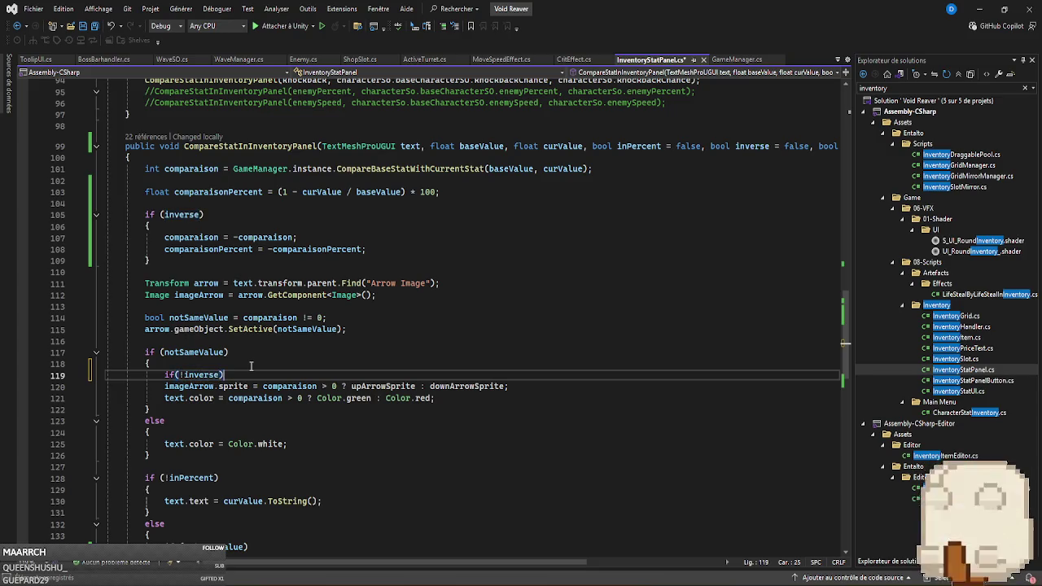
{"action": "key", "text": "Return"}
{"action": "type", "text": "{"}
{"action": "key", "text": "Return"}
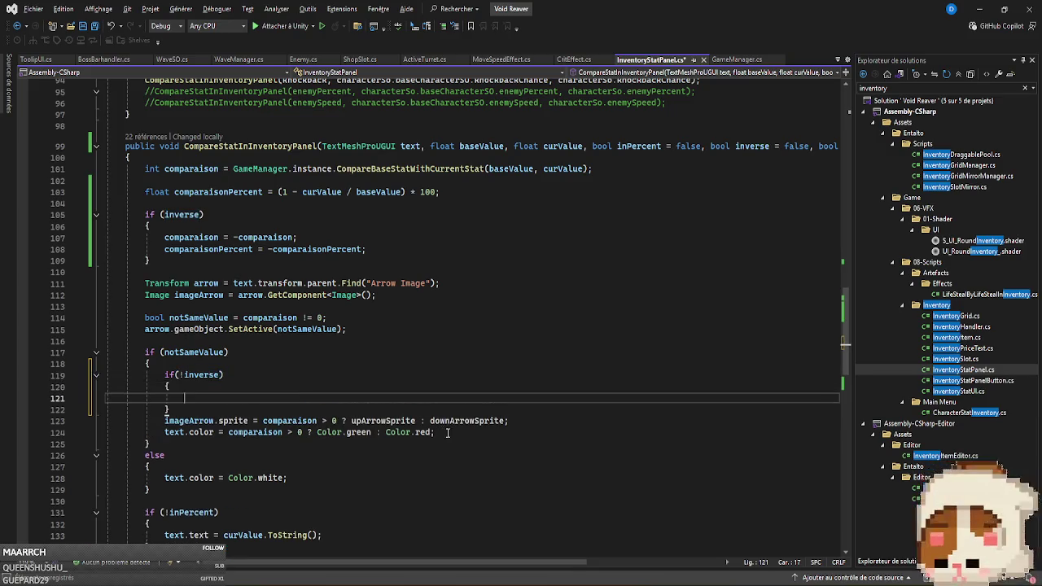
{"action": "left_click_drag", "start_coordinate": [446, 432], "coordinate": [56, 421]}
{"action": "key", "text": "ctrl+c"}
{"action": "key", "text": "Delete"}
{"action": "left_click", "coordinate": [194, 399]}
{"action": "key", "text": "ctrl+v"}
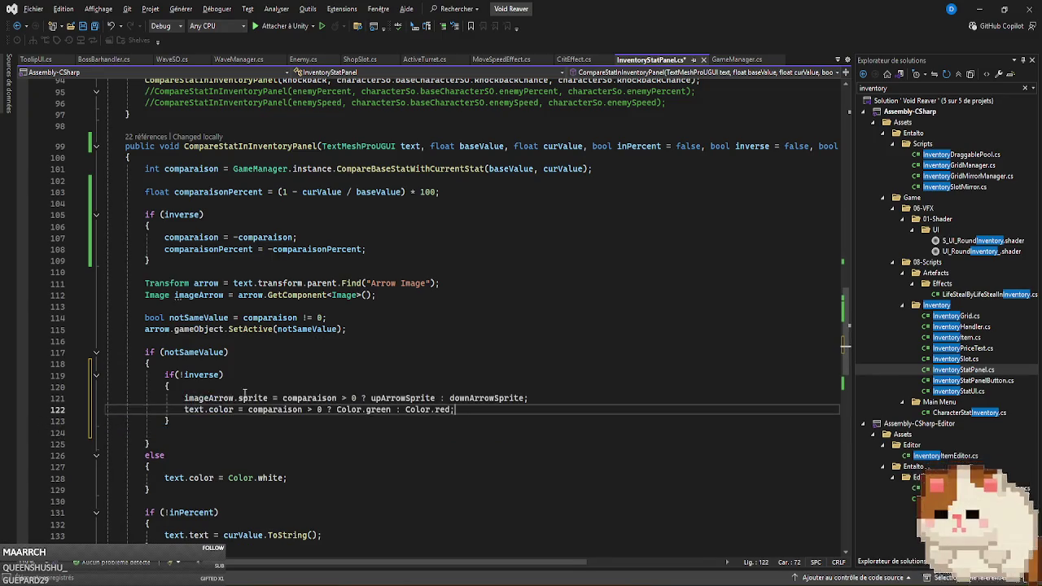
Add an else branch containing a copy of the arrow and colour lines.
{"action": "left_click", "coordinate": [197, 423]}
{"action": "key", "text": "Return"}
{"action": "type", "text": "else"}
{"action": "key", "text": "Return"}
{"action": "key", "text": "Return"}
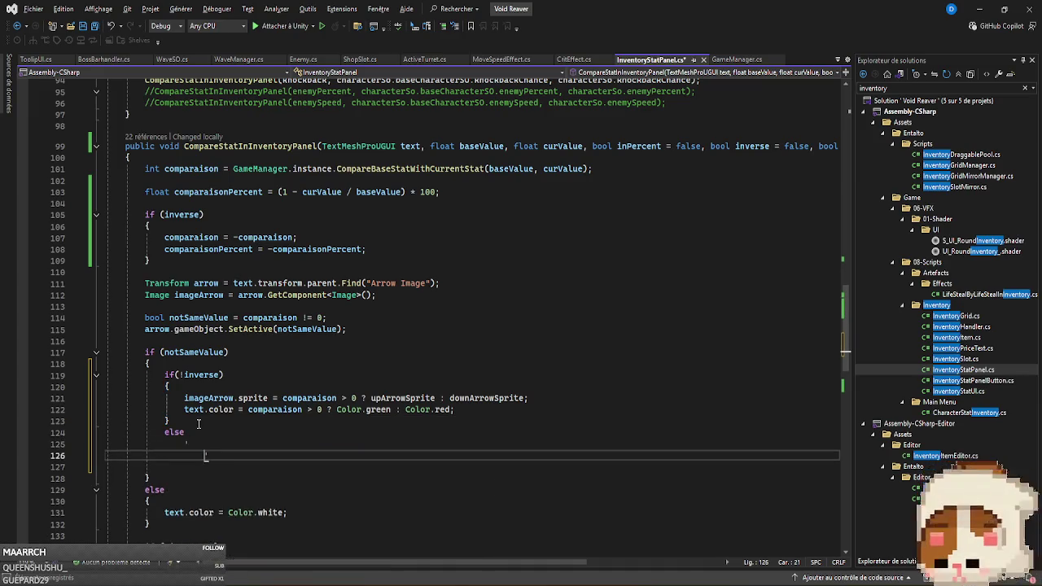
{"action": "key", "text": "BackSpace"}
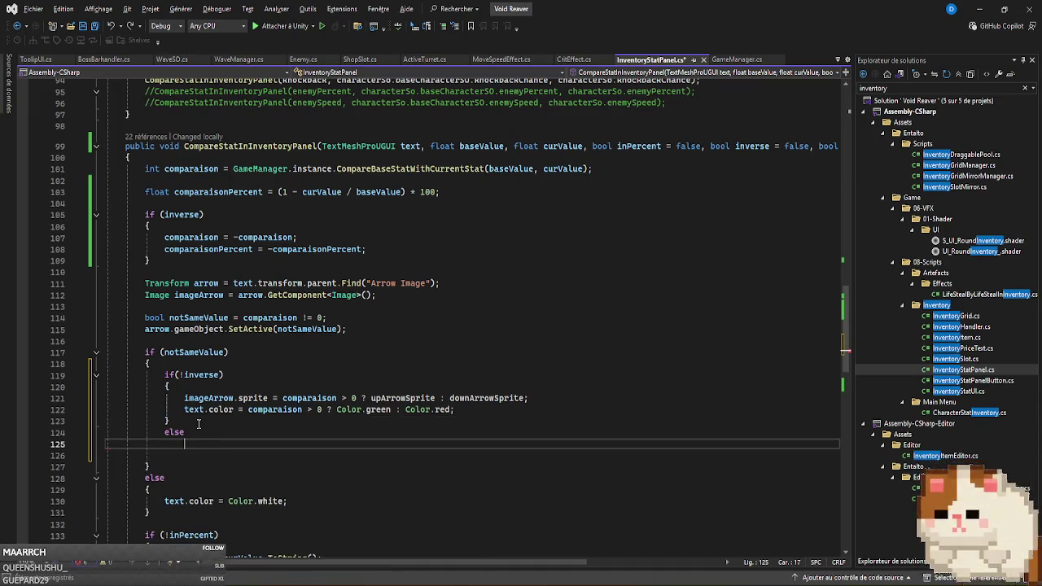
{"action": "type", "text": "{"}
{"action": "key", "text": "Return"}
{"action": "key", "text": "ctrl+v"}
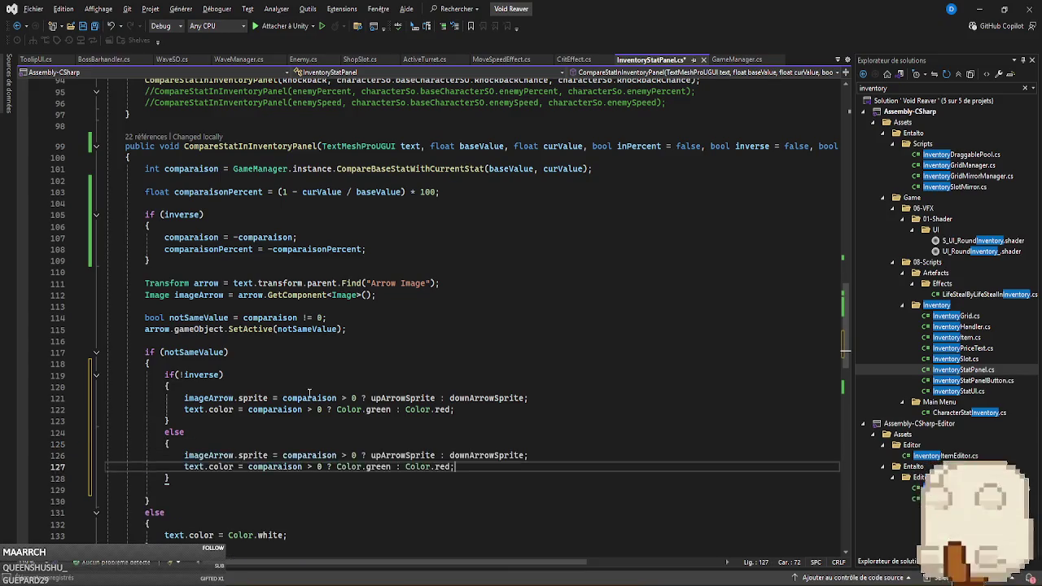
{"action": "scroll", "coordinate": [309, 394], "scroll_direction": "down", "scroll_amount": 2}
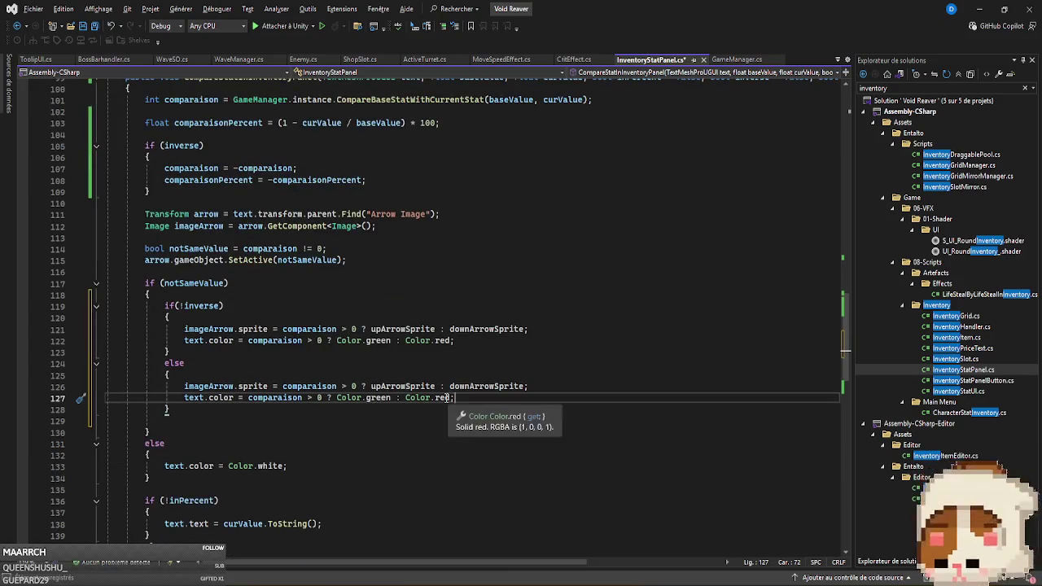
In the else branch, swap to Color.red : Color.green and downArrowSprite : upArrowSprite.
{"action": "double_click", "coordinate": [379, 397]}
{"action": "type", "text": "red"}
{"action": "double_click", "coordinate": [433, 397]}
{"action": "type", "text": "green"}
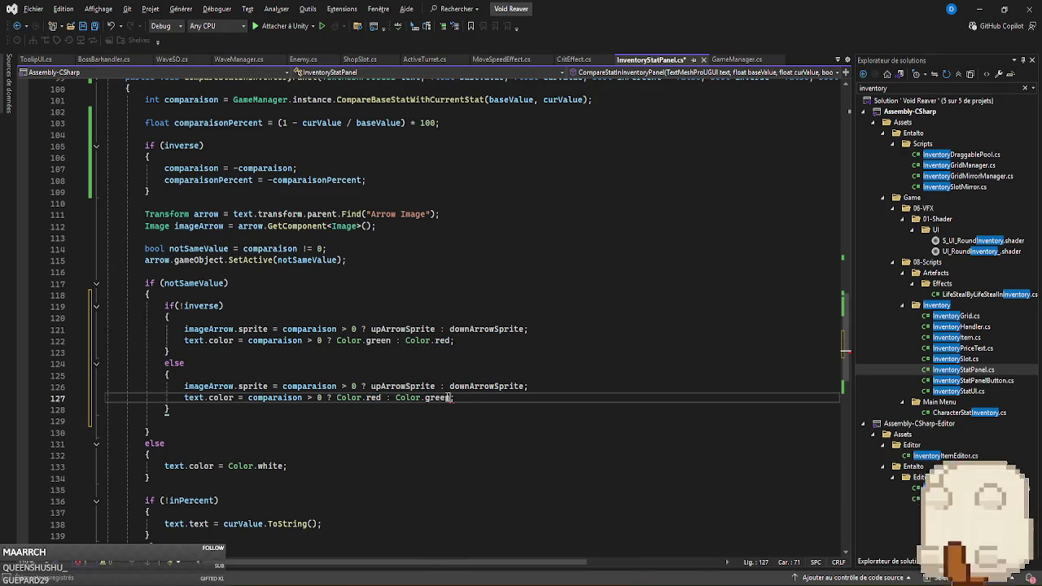
{"action": "double_click", "coordinate": [403, 386]}
{"action": "type", "text": "downArrowSprite"}
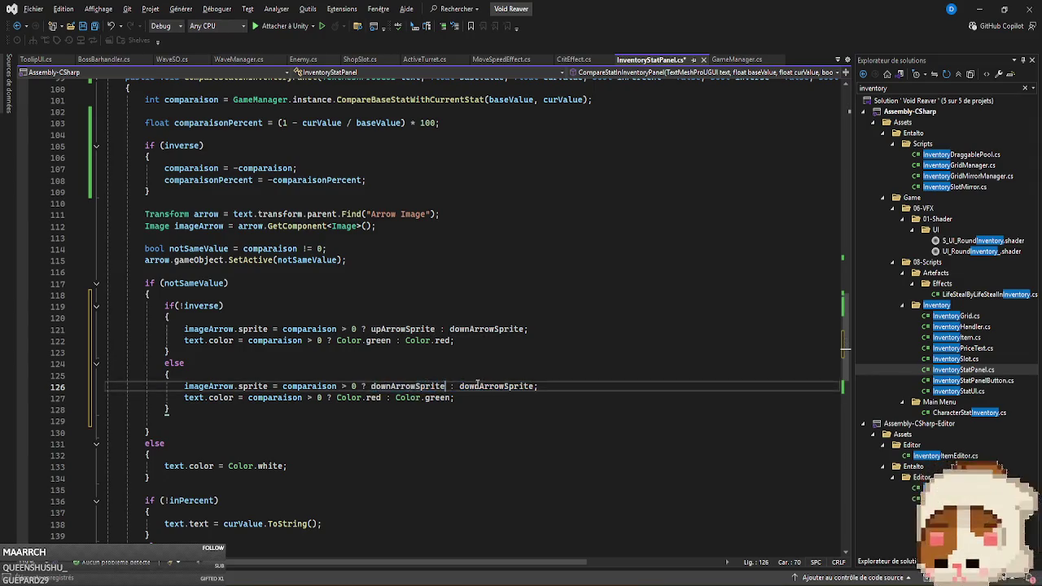
{"action": "double_click", "coordinate": [478, 386]}
{"action": "type", "text": "upsp"}
{"action": "key", "text": "Tab"}
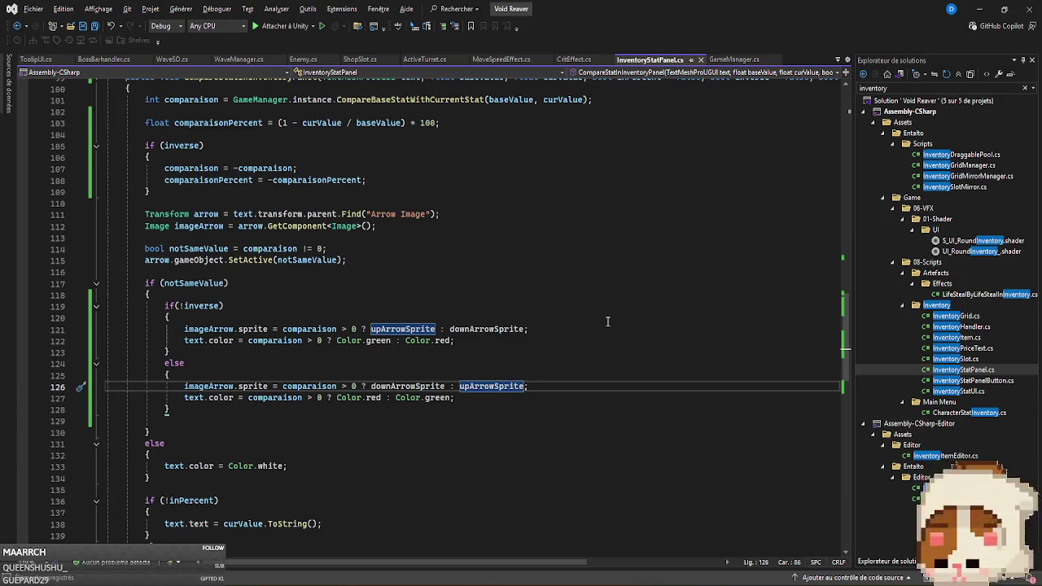
{"action": "scroll", "coordinate": [607, 320], "scroll_direction": "up", "scroll_amount": 4}
Select and deselect comparisonPercent line 103, then switch to Unity to recompile the scripts.
{"action": "left_click", "coordinate": [465, 260]}
{"action": "triple_click", "coordinate": [465, 261]}
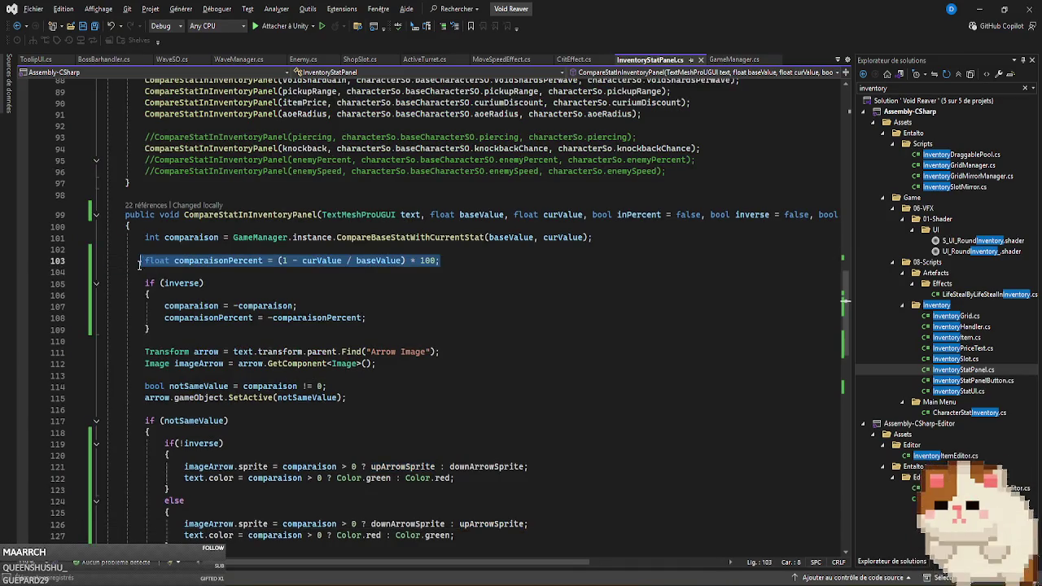
{"action": "left_click", "coordinate": [467, 262]}
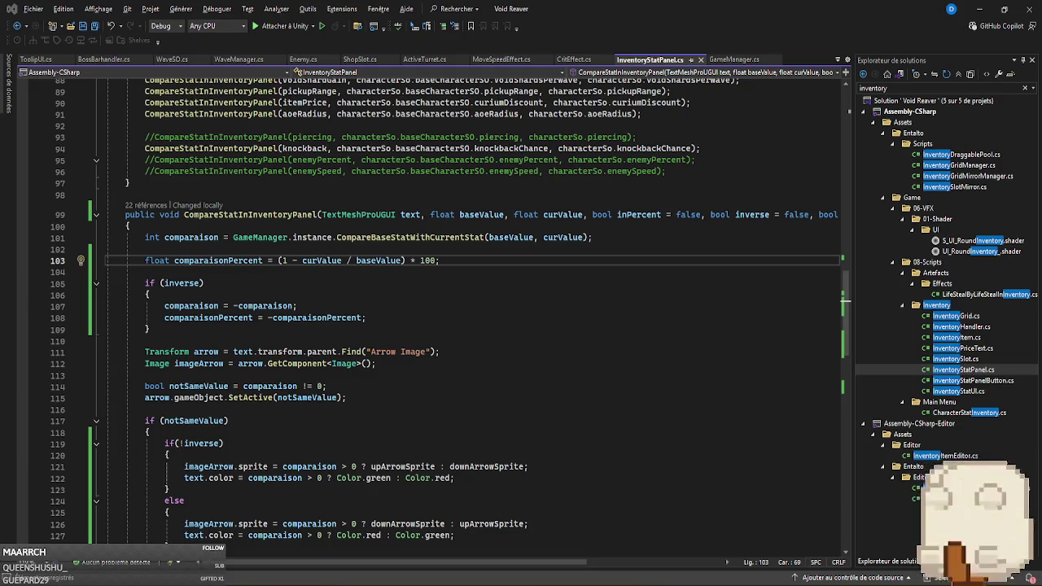
{"action": "key", "text": "alt+Tab"}
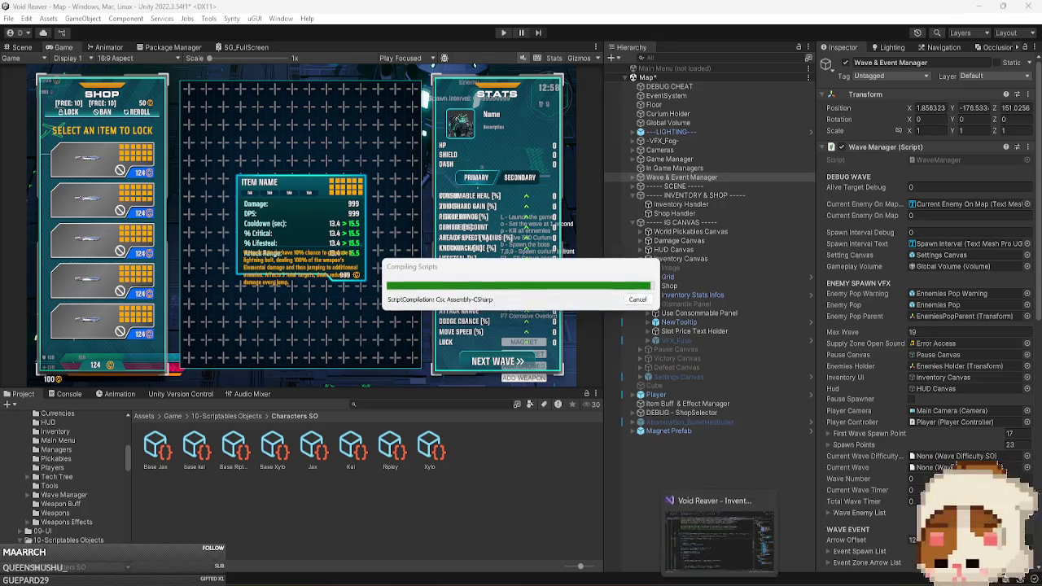
Jump from a CompareStatInInventoryPanel call in UpdateCharacterStat to its definition with F12.
{"action": "key", "text": "alt+Tab"}
{"action": "scroll", "coordinate": [551, 254], "scroll_direction": "up", "scroll_amount": 10}
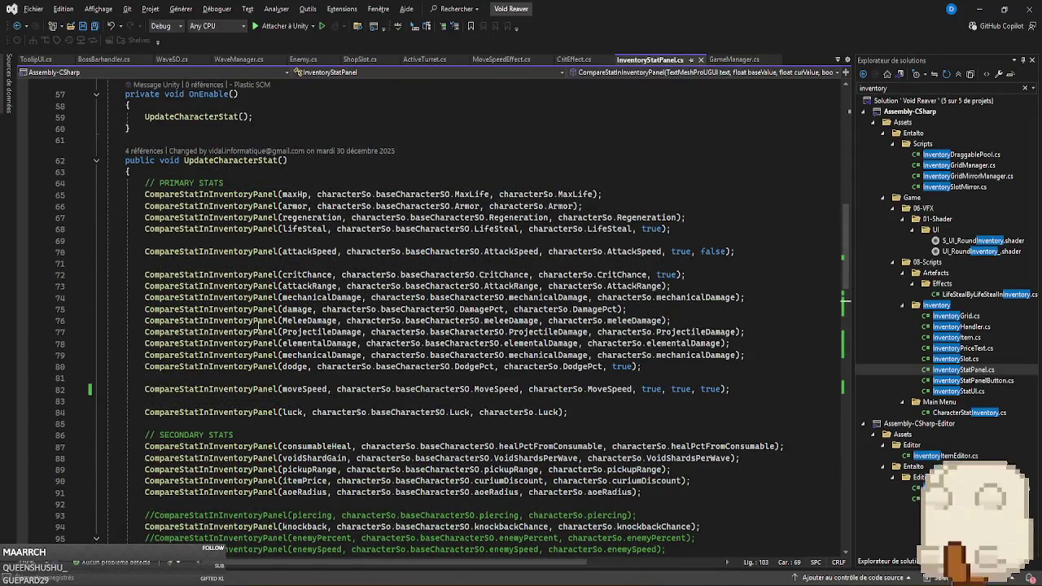
{"action": "left_click", "coordinate": [257, 321]}
{"action": "key", "text": "F12"}
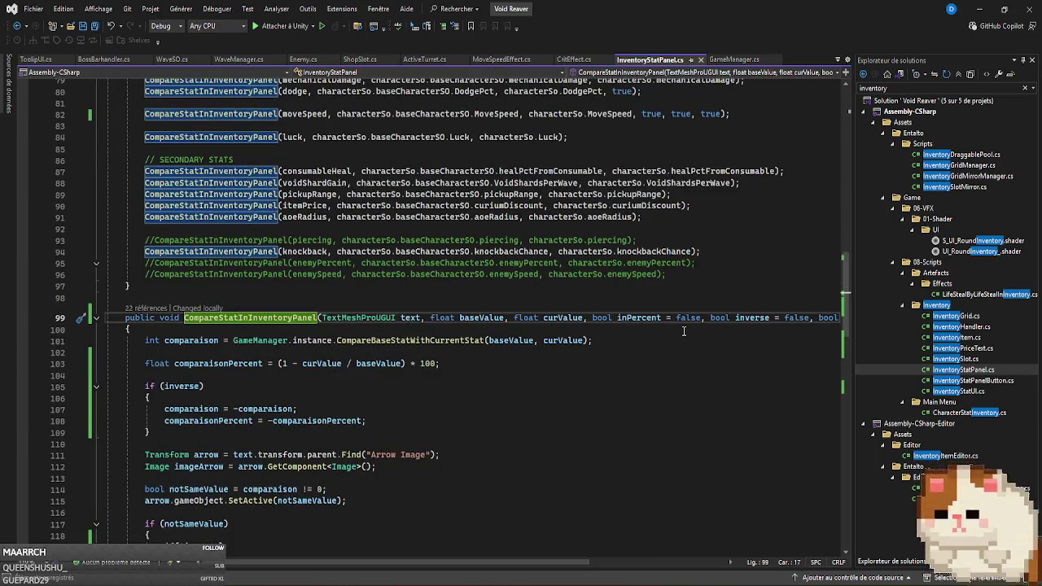
{"action": "scroll", "coordinate": [687, 330], "scroll_direction": "up", "scroll_amount": 7}
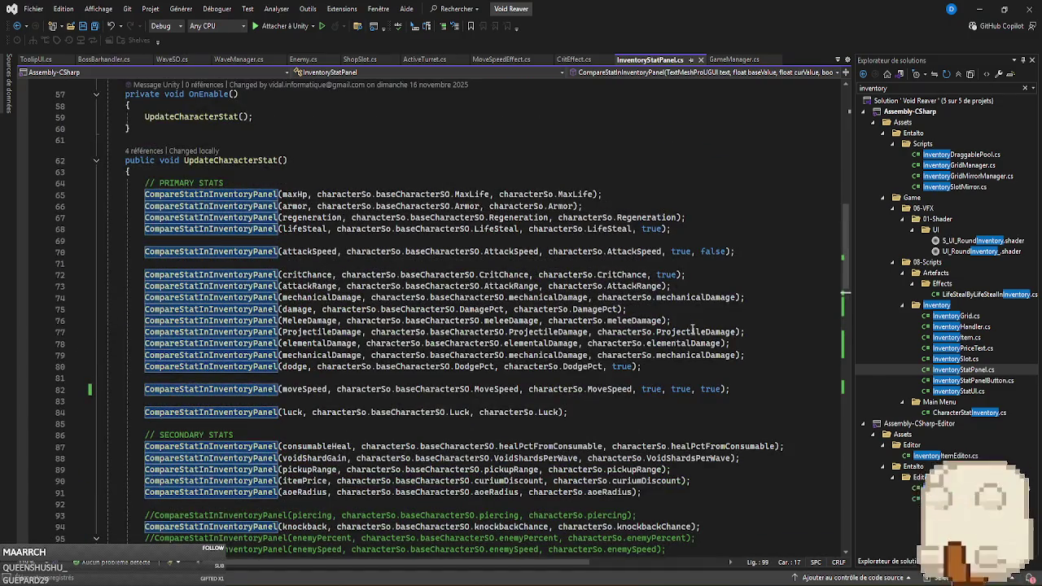
{"action": "scroll", "coordinate": [692, 329], "scroll_direction": "down", "scroll_amount": 7}
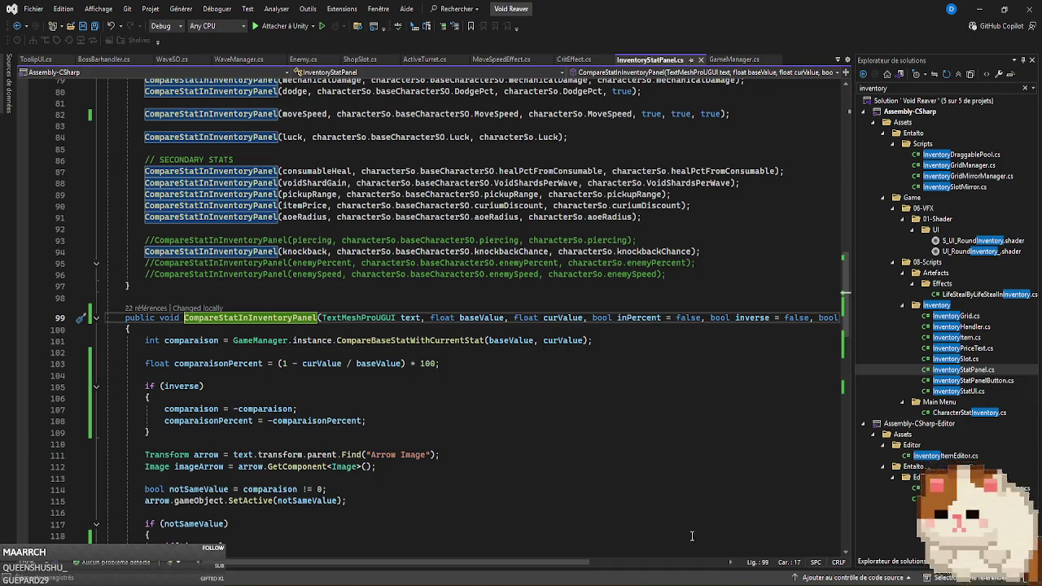
{"action": "mouse_move", "coordinate": [641, 583]}
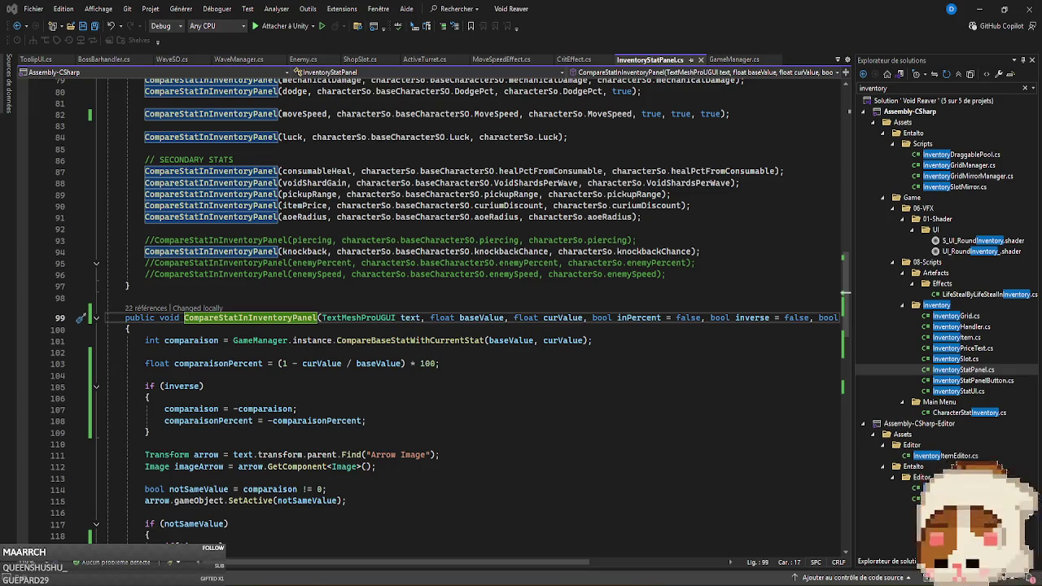
Review CompareStatInInventoryPanel down to its F2 percent formatting, then return to Unity.
{"action": "left_click", "coordinate": [479, 430]}
{"action": "scroll", "coordinate": [480, 430], "scroll_direction": "down", "scroll_amount": 7}
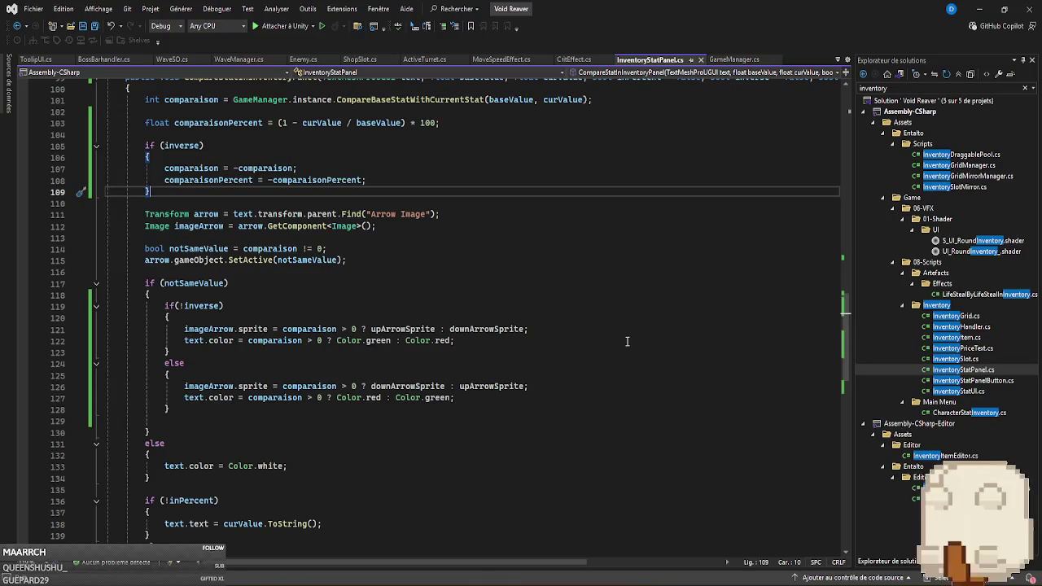
{"action": "scroll", "coordinate": [626, 341], "scroll_direction": "down", "scroll_amount": 6}
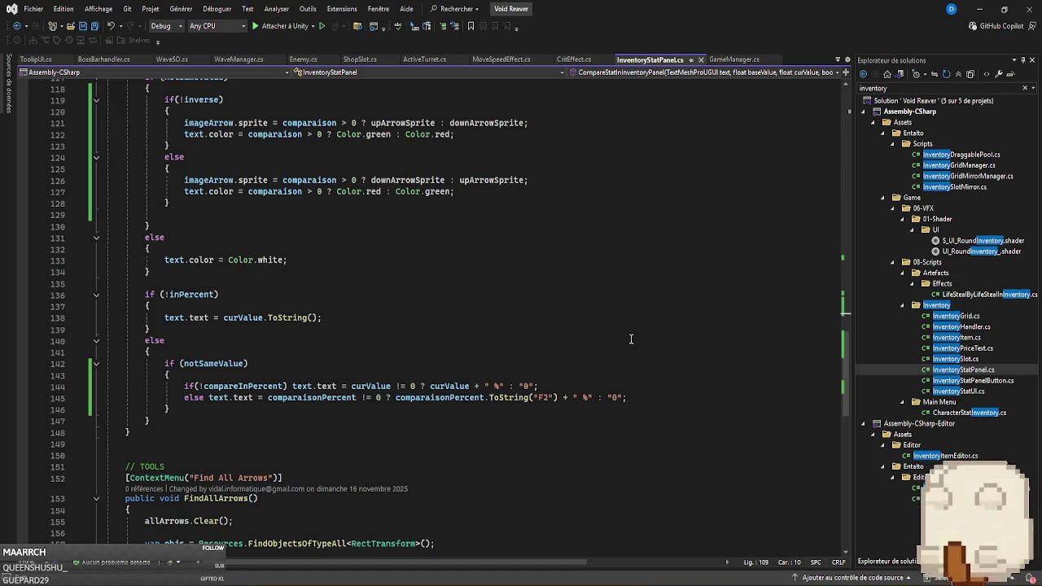
{"action": "scroll", "coordinate": [630, 338], "scroll_direction": "up", "scroll_amount": 2}
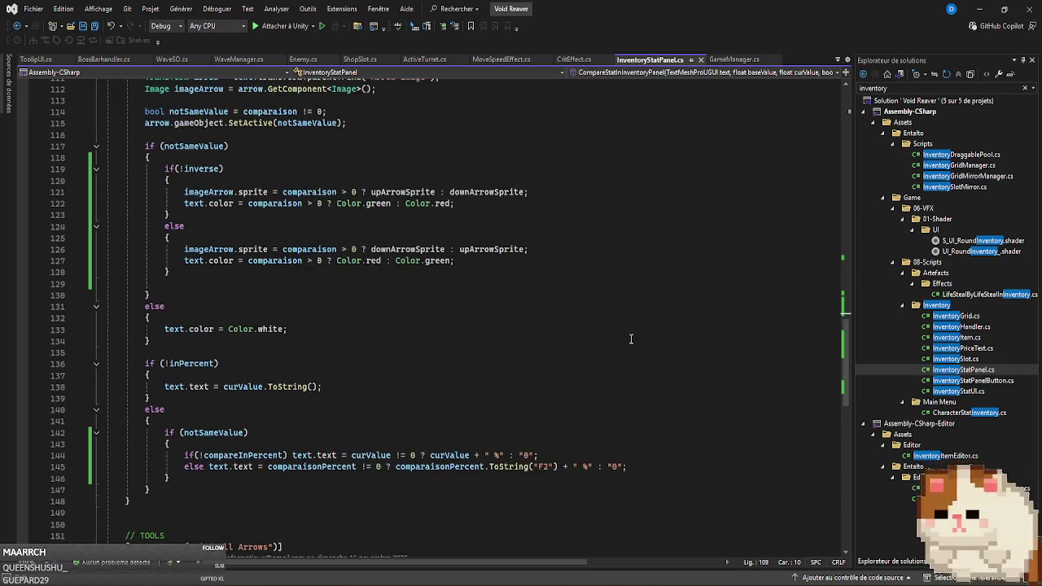
{"action": "scroll", "coordinate": [631, 338], "scroll_direction": "up", "scroll_amount": 8}
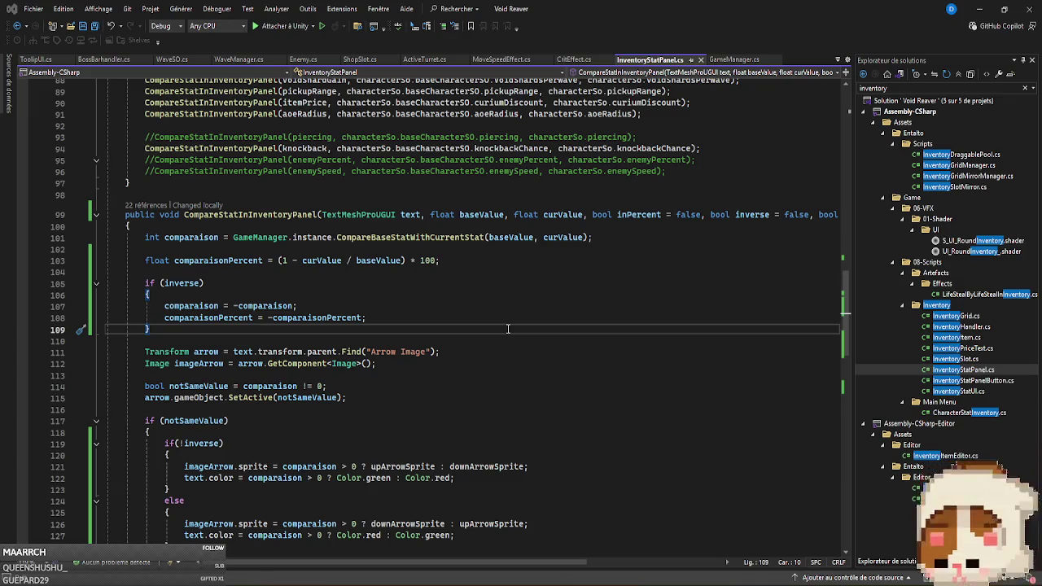
{"action": "scroll", "coordinate": [507, 328], "scroll_direction": "up", "scroll_amount": 8}
{"action": "key", "text": "alt+Tab"}
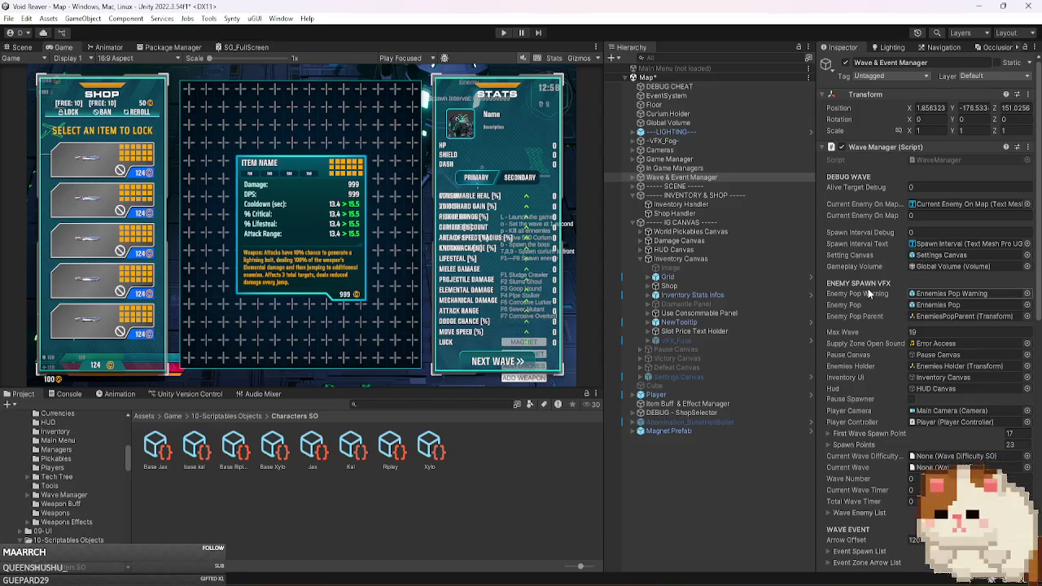
Expand the Shop Handler's All Weapon So List and start play mode with Ctrl+P.
{"action": "scroll", "coordinate": [867, 288], "scroll_direction": "down", "scroll_amount": 5}
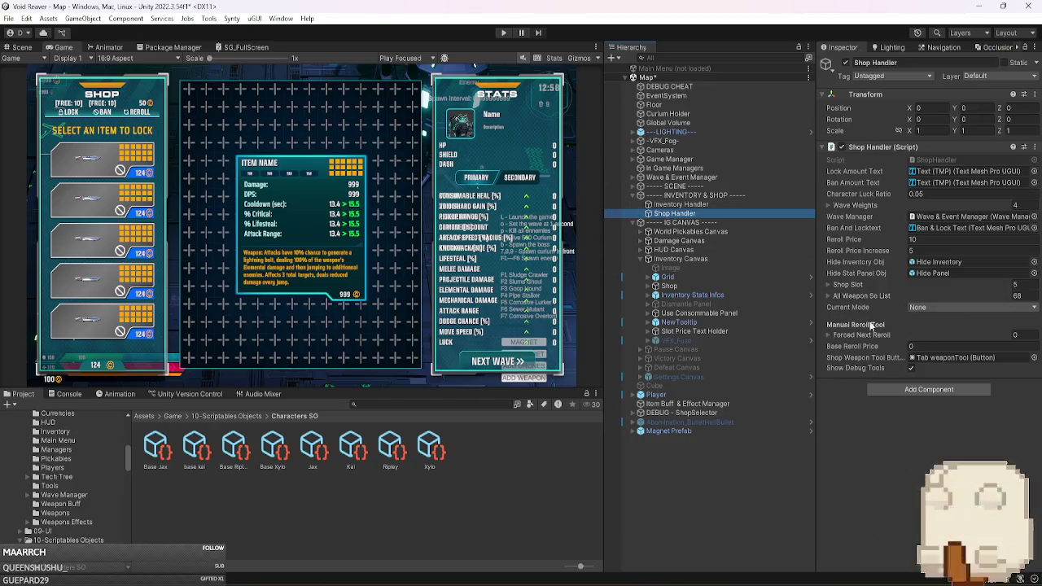
{"action": "left_click", "coordinate": [874, 295]}
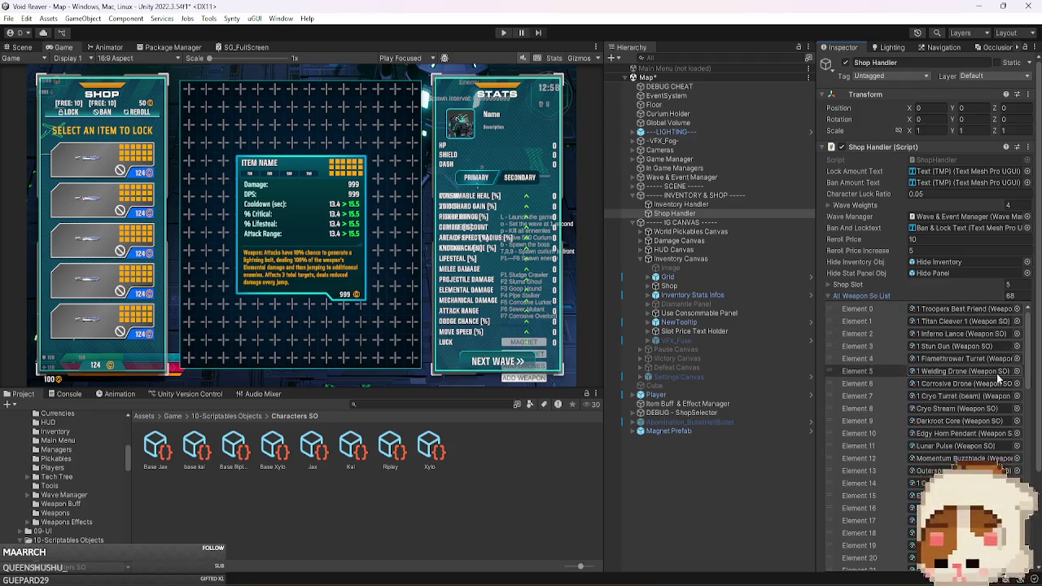
{"action": "left_click_drag", "start_coordinate": [1027, 371], "coordinate": [1035, 438]}
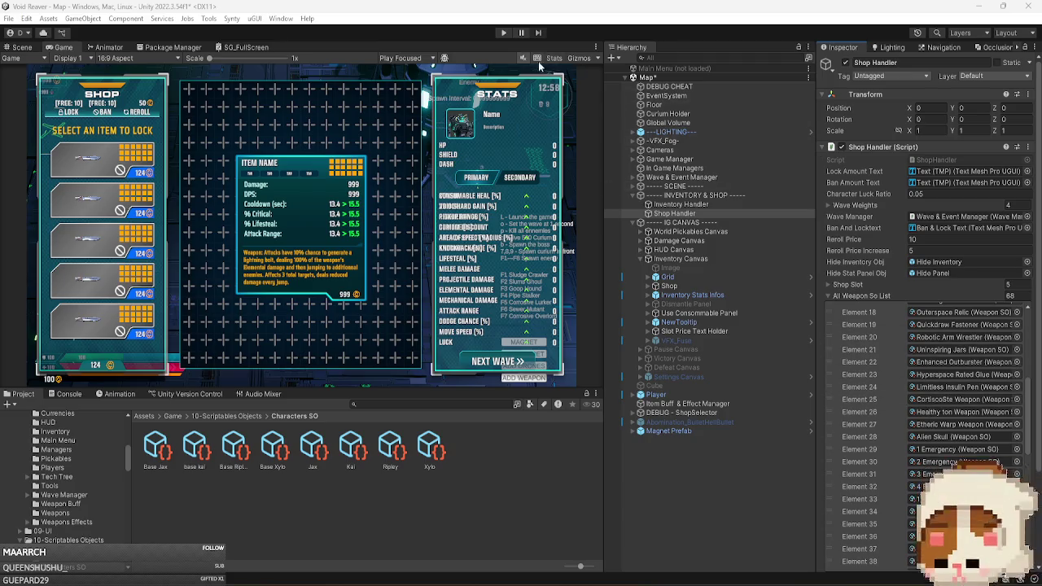
{"action": "key", "text": "ctrl+p"}
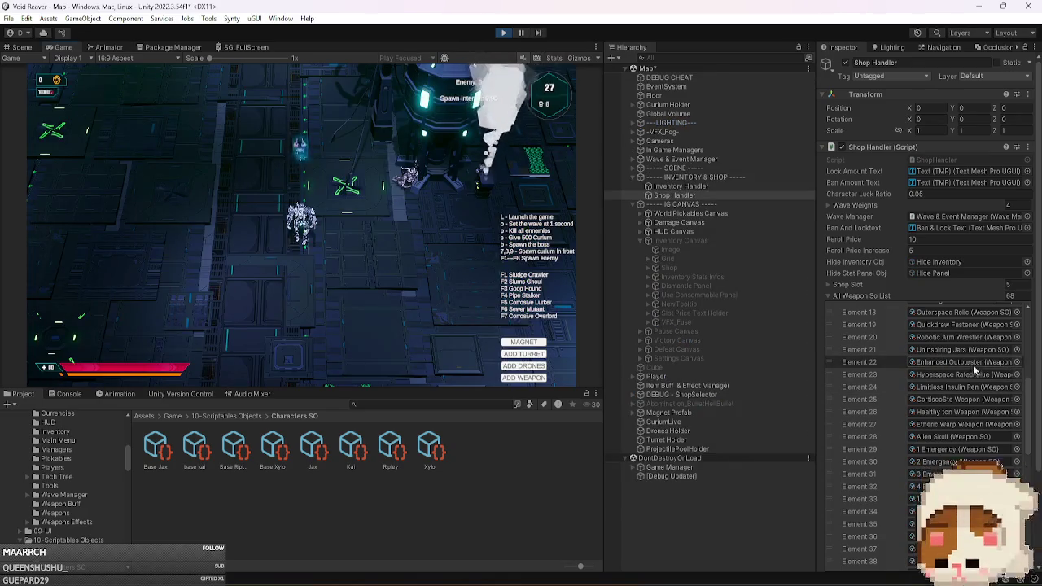
{"action": "scroll", "coordinate": [1032, 381], "scroll_direction": "up", "scroll_amount": 3}
{"action": "scroll", "coordinate": [976, 349], "scroll_direction": "up", "scroll_amount": 1}
Ping the Enhancing Parasite weapon asset and tick Is Locked For Shop.
{"action": "left_click", "coordinate": [976, 347]}
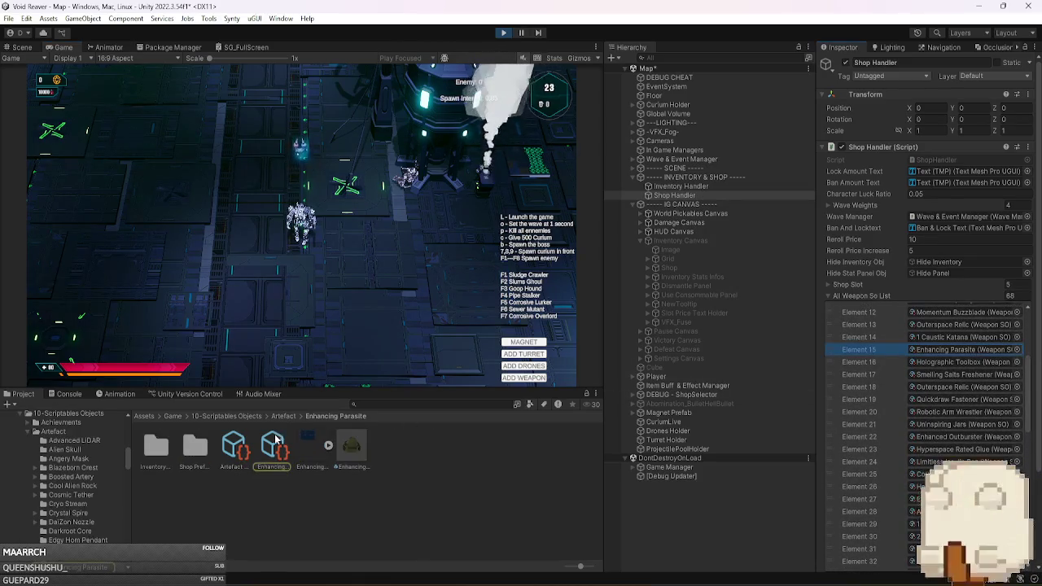
{"action": "left_click", "coordinate": [275, 445]}
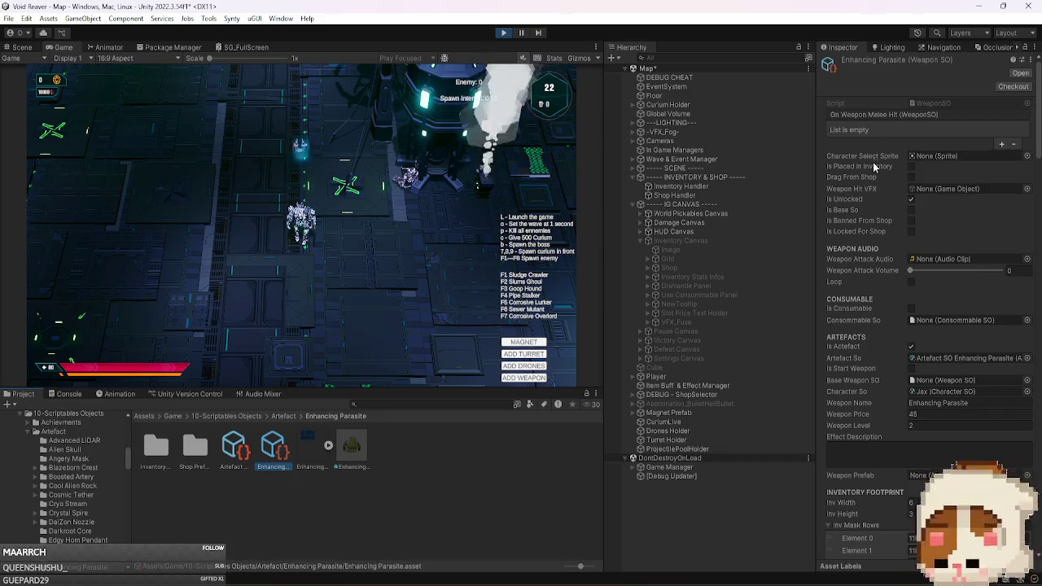
{"action": "left_click", "coordinate": [910, 231]}
{"action": "left_click", "coordinate": [379, 284]}
Use the Curium and wave-skip cheat keys, reroll the shop five times, reselect Shop Handler.
{"action": "key", "text": "c"}
{"action": "key", "text": "c"}
{"action": "key", "text": "o"}
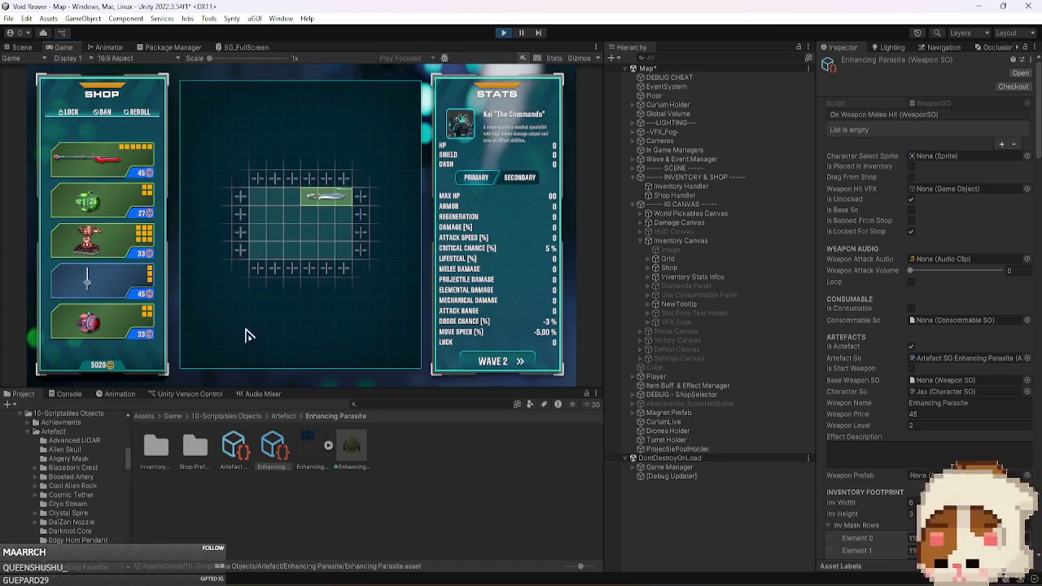
{"action": "mouse_move", "coordinate": [111, 289]}
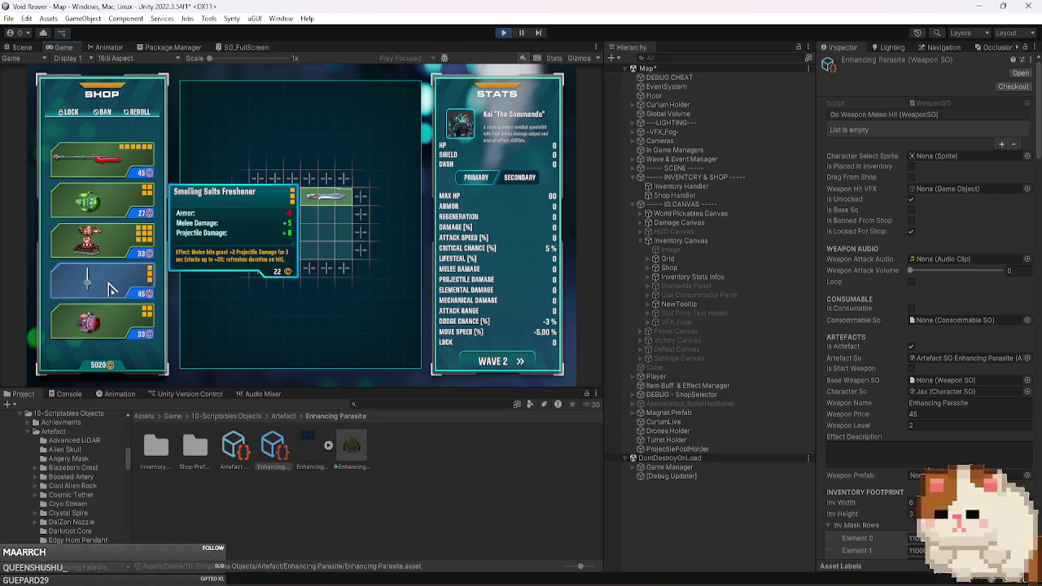
{"action": "left_click", "coordinate": [137, 115]}
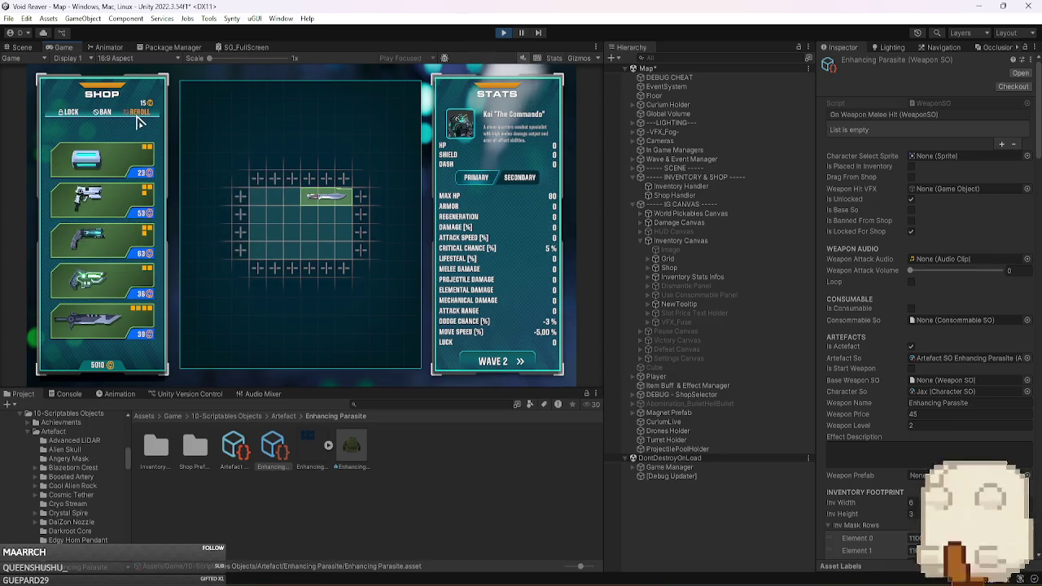
{"action": "left_click", "coordinate": [137, 117]}
{"action": "left_click", "coordinate": [137, 116]}
{"action": "left_click", "coordinate": [137, 115]}
{"action": "left_click", "coordinate": [137, 114]}
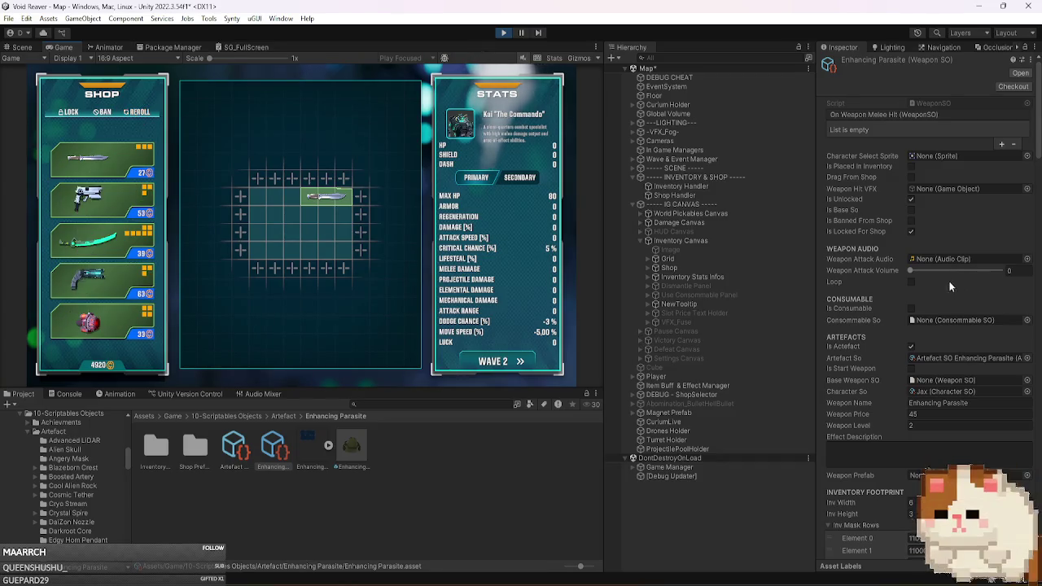
{"action": "left_click", "coordinate": [703, 198]}
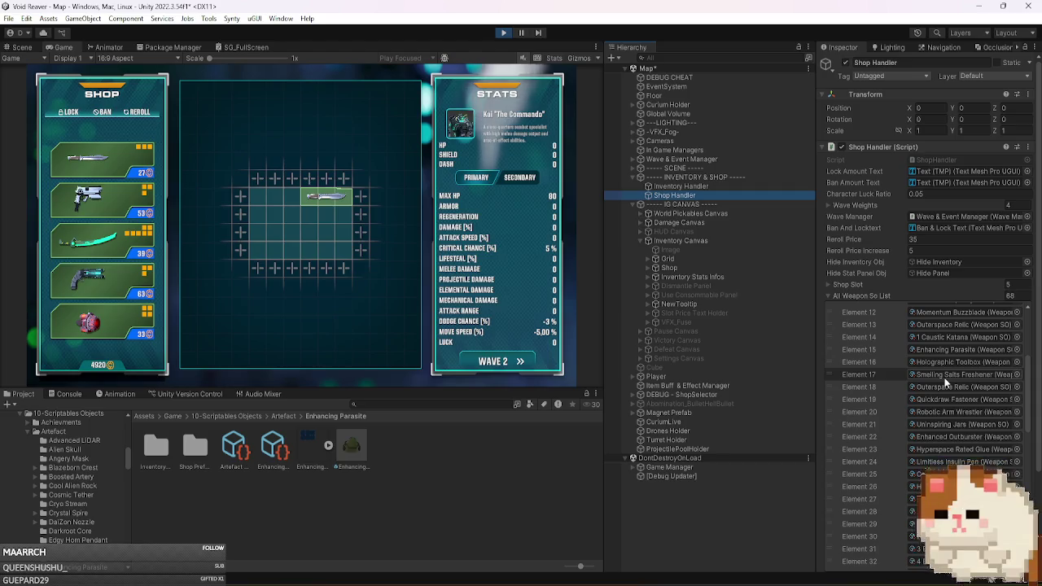
Review Enhancing Parasite's artefact stats: Life Steal 5, Melee Damage 9, Projectile Damage -10.
{"action": "left_click", "coordinate": [945, 351]}
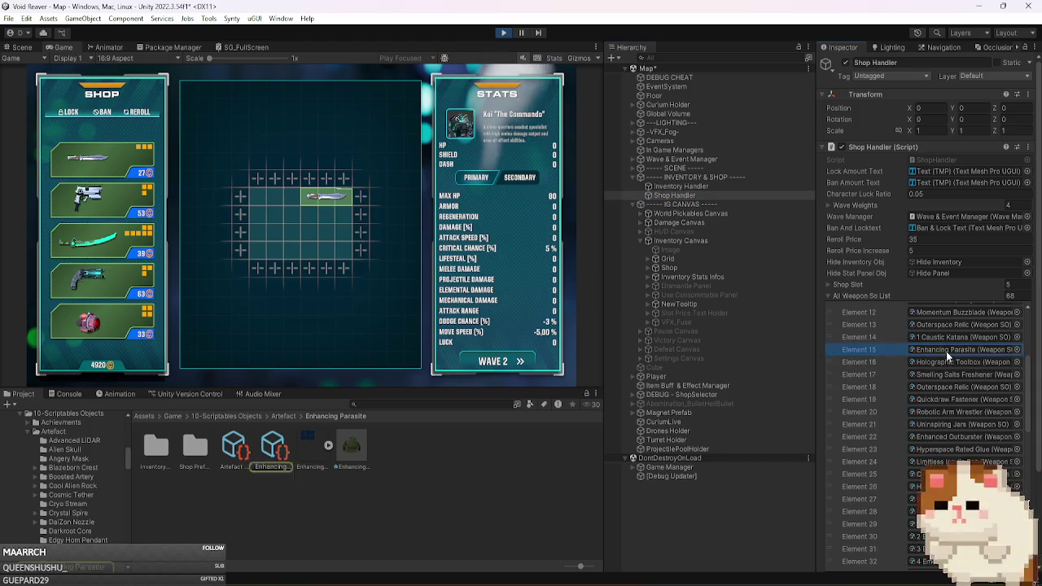
{"action": "left_click", "coordinate": [274, 459]}
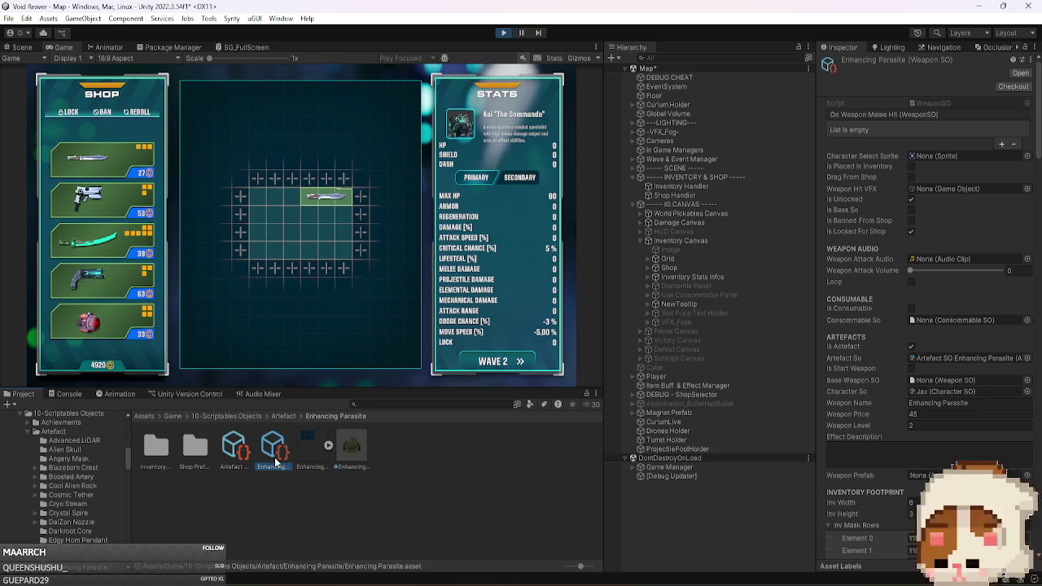
{"action": "left_click", "coordinate": [236, 450]}
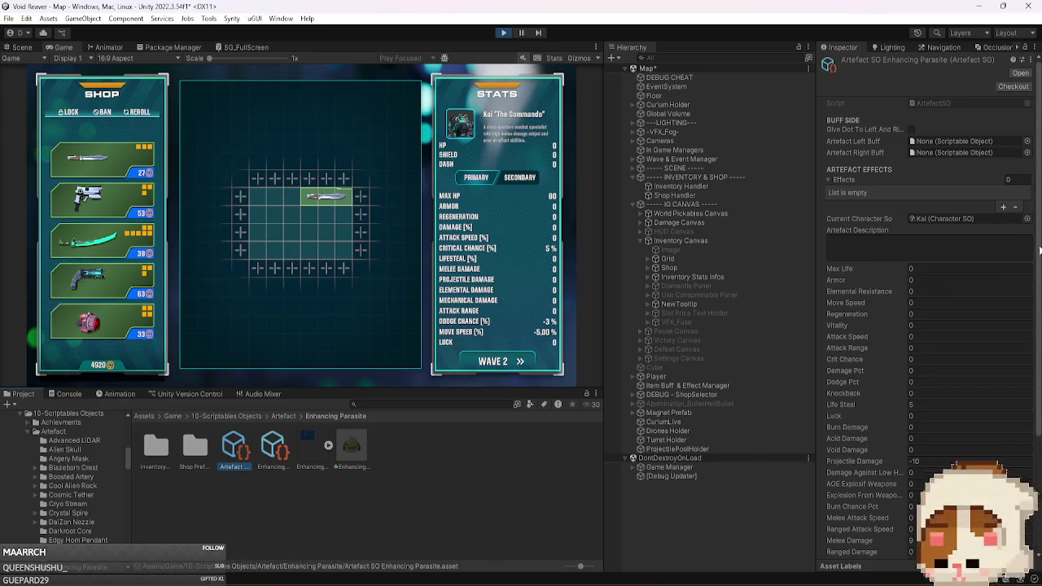
{"action": "scroll", "coordinate": [1039, 250], "scroll_direction": "down", "scroll_amount": 4}
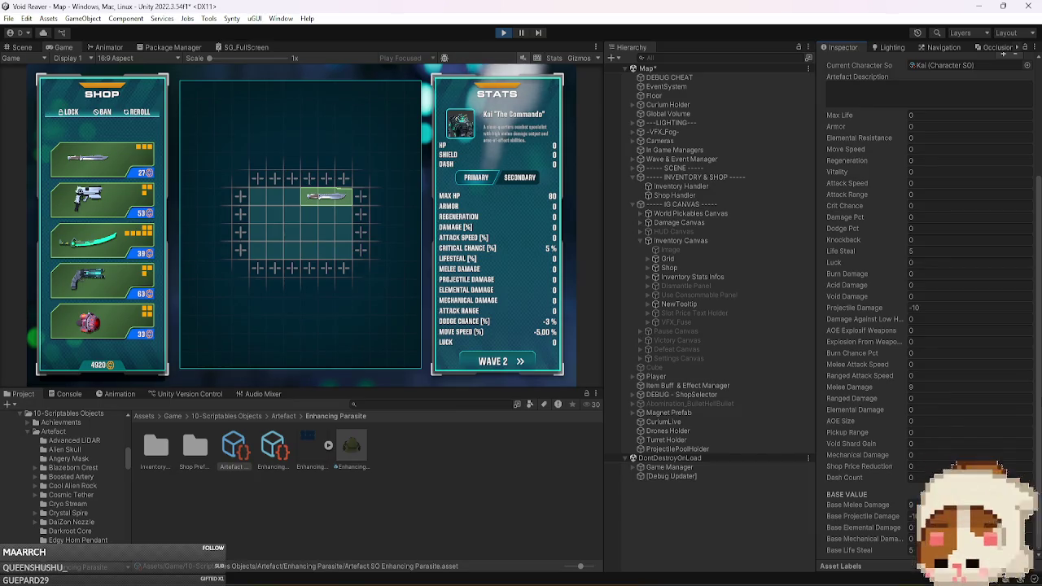
{"action": "scroll", "coordinate": [927, 309], "scroll_direction": "up", "scroll_amount": 5}
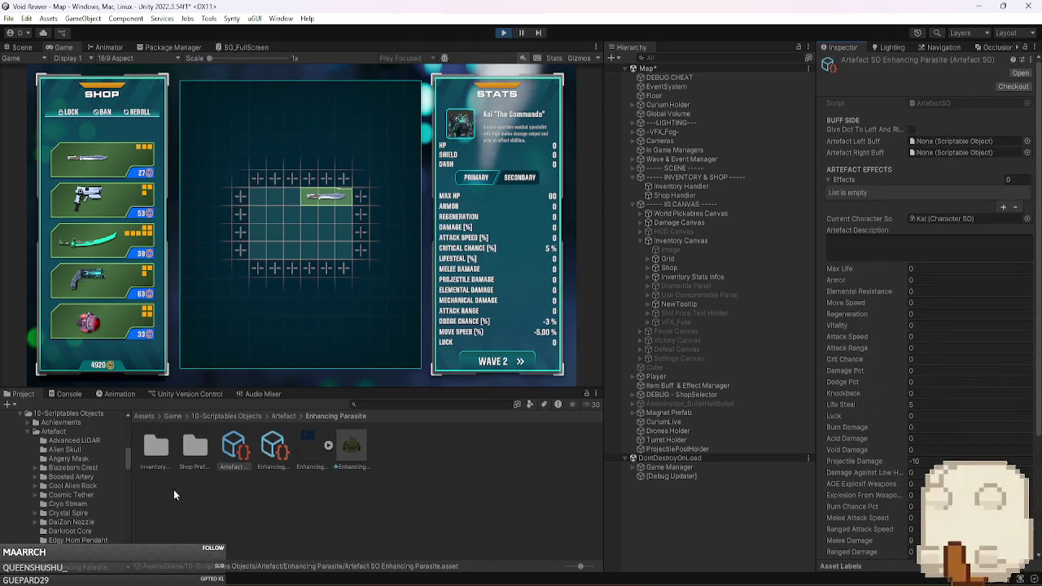
{"action": "left_click", "coordinate": [274, 448]}
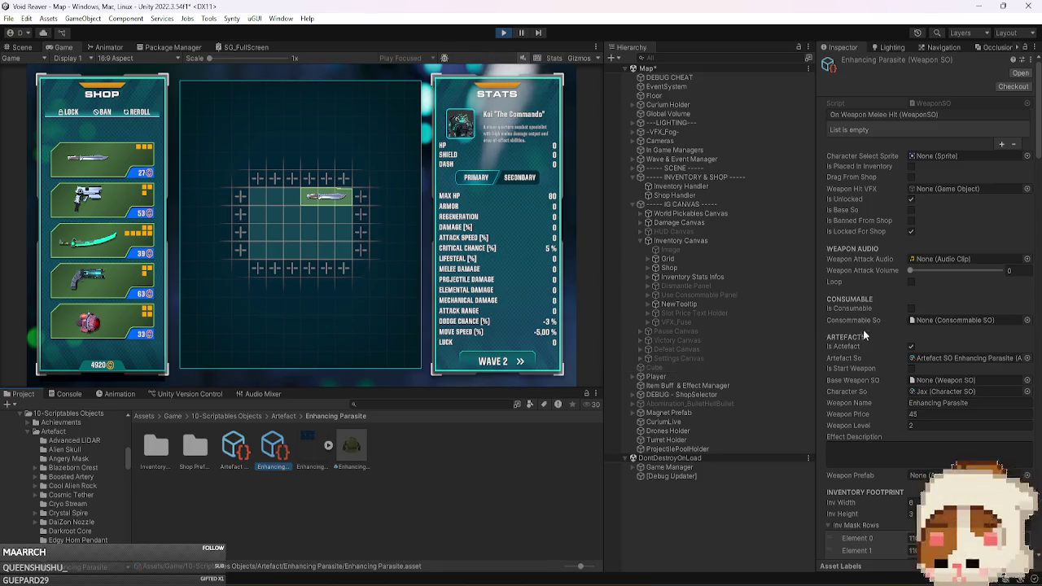
Unlock Enhancing Parasite for the shop, reroll the shop, and select Wave & Event Manager.
{"action": "scroll", "coordinate": [868, 328], "scroll_direction": "down", "scroll_amount": 5}
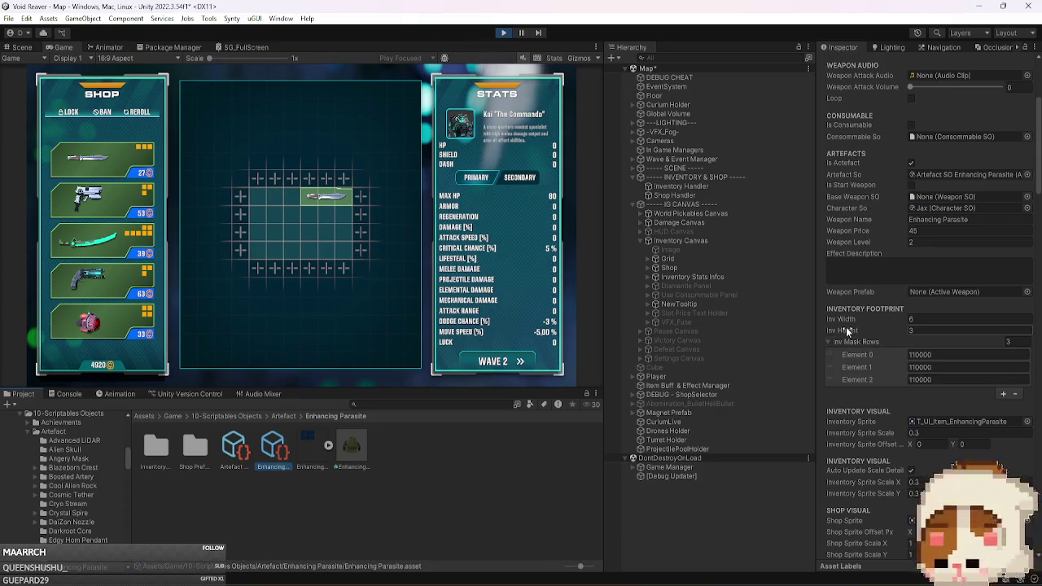
{"action": "right_click", "coordinate": [697, 195]}
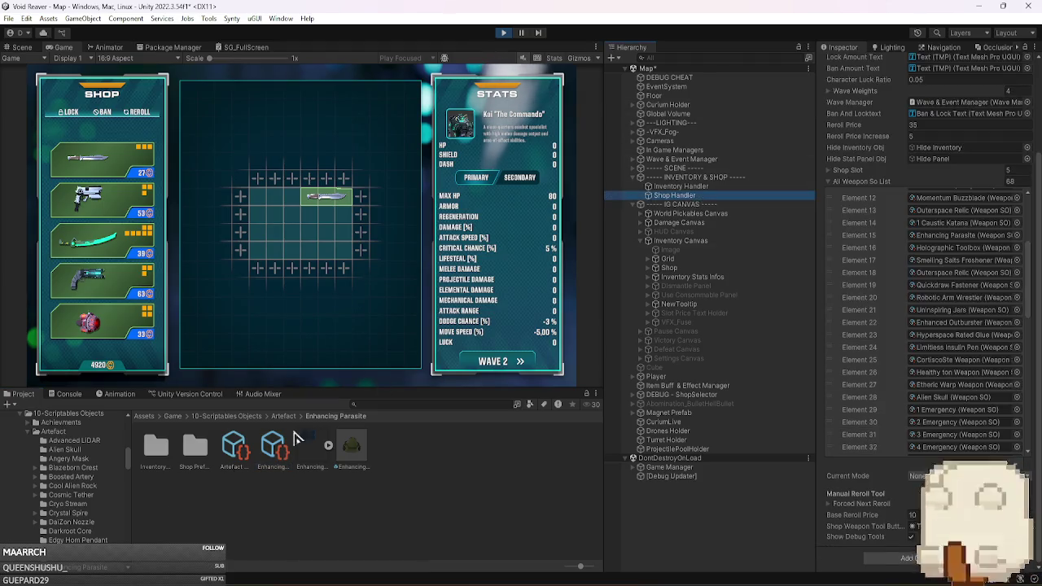
{"action": "left_click", "coordinate": [713, 276]}
{"action": "scroll", "coordinate": [909, 201], "scroll_direction": "up", "scroll_amount": 3}
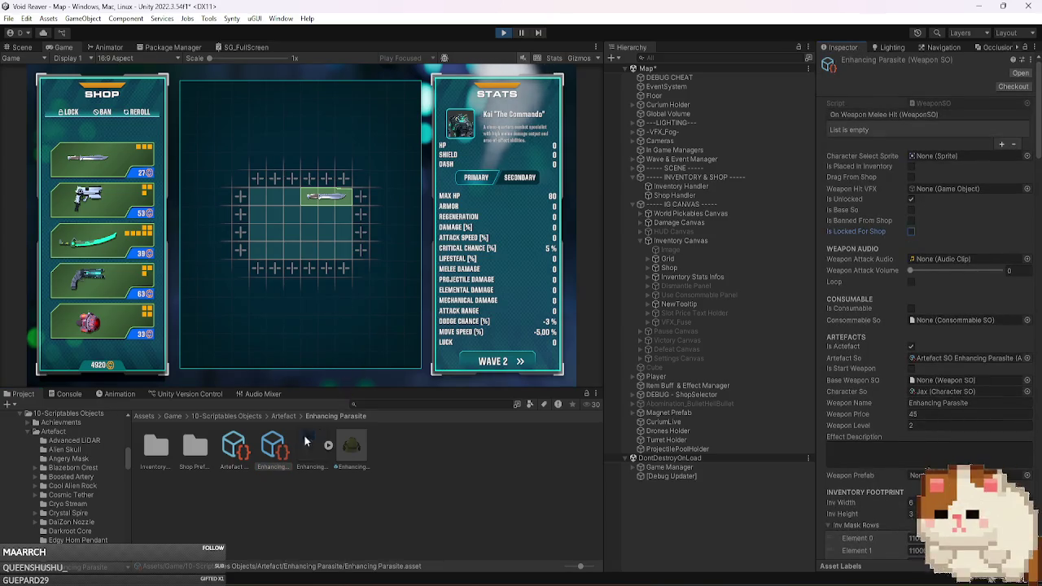
{"action": "left_click", "coordinate": [138, 116]}
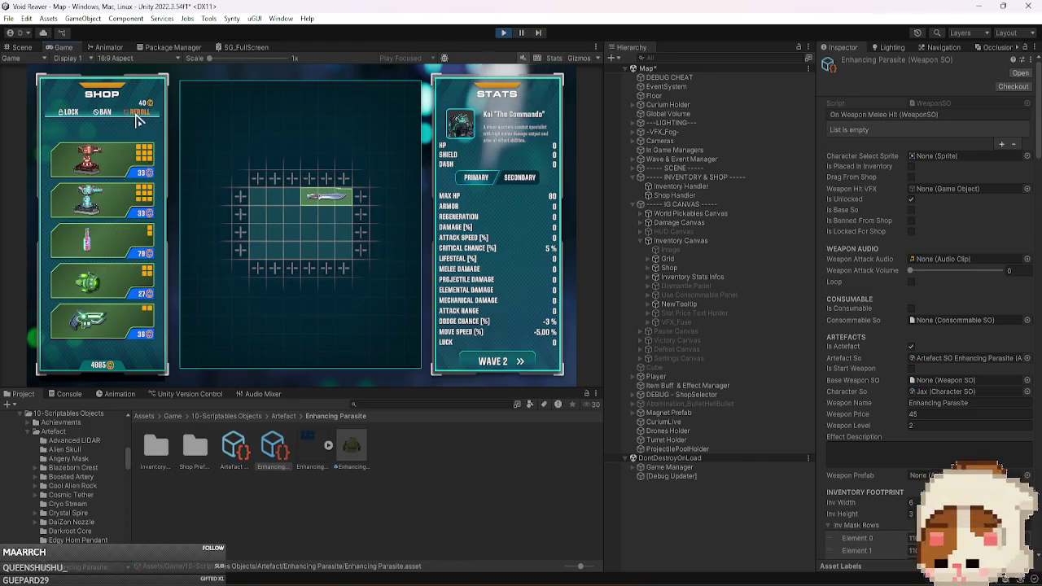
{"action": "left_click", "coordinate": [719, 158]}
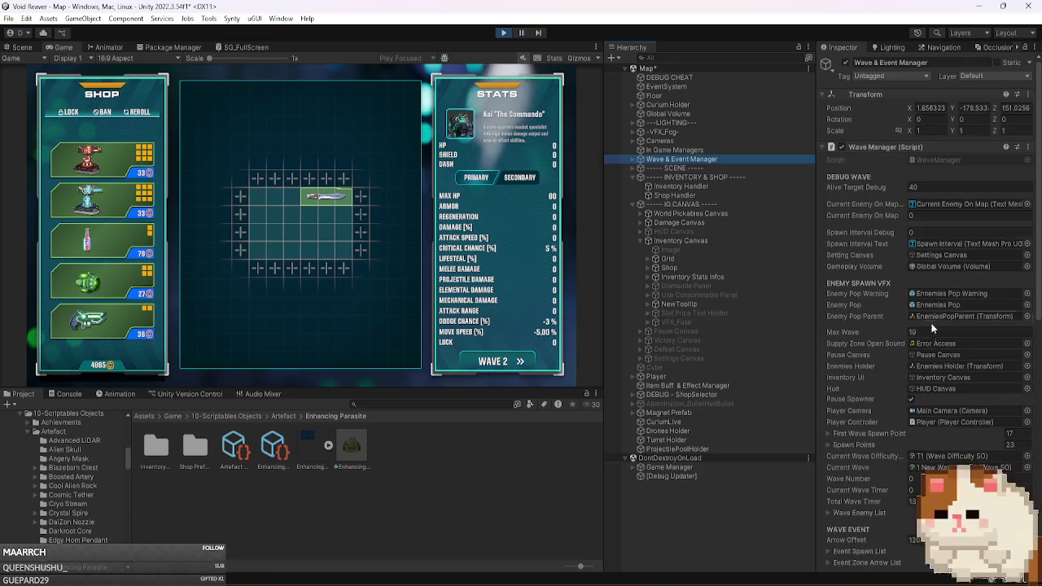
Set Wave Number to 12, reroll twice, drag Enhancing Parasite into the inventory, then stop play.
{"action": "left_click", "coordinate": [916, 478]}
{"action": "type", "text": "12"}
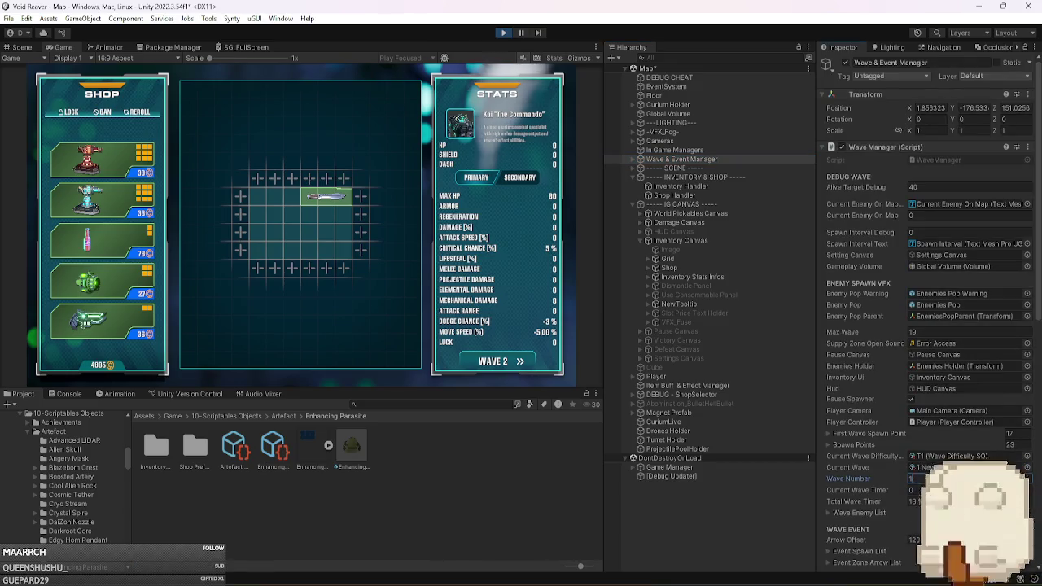
{"action": "left_click", "coordinate": [144, 116]}
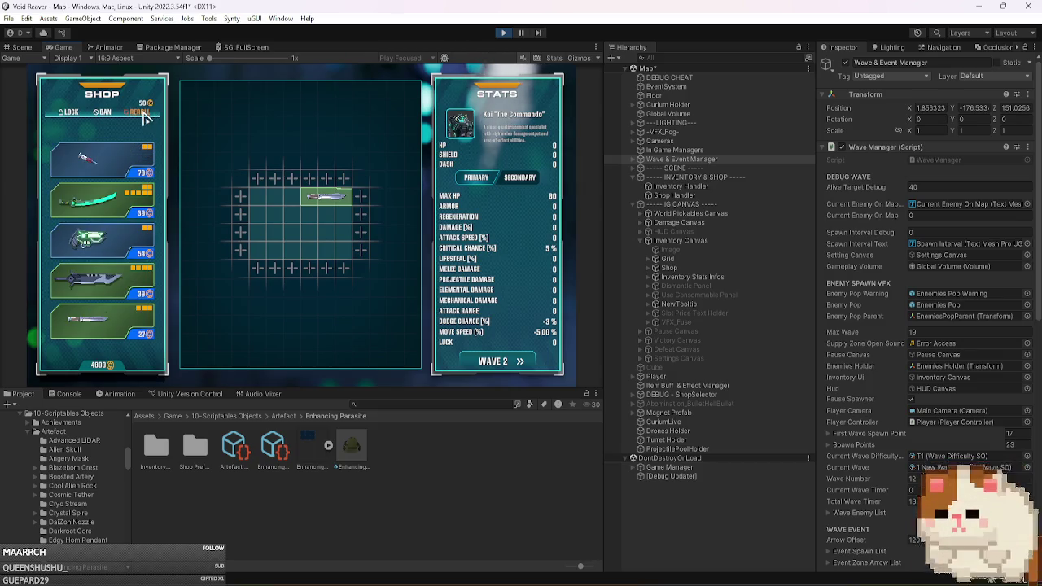
{"action": "left_click", "coordinate": [145, 117]}
{"action": "mouse_move", "coordinate": [111, 288]}
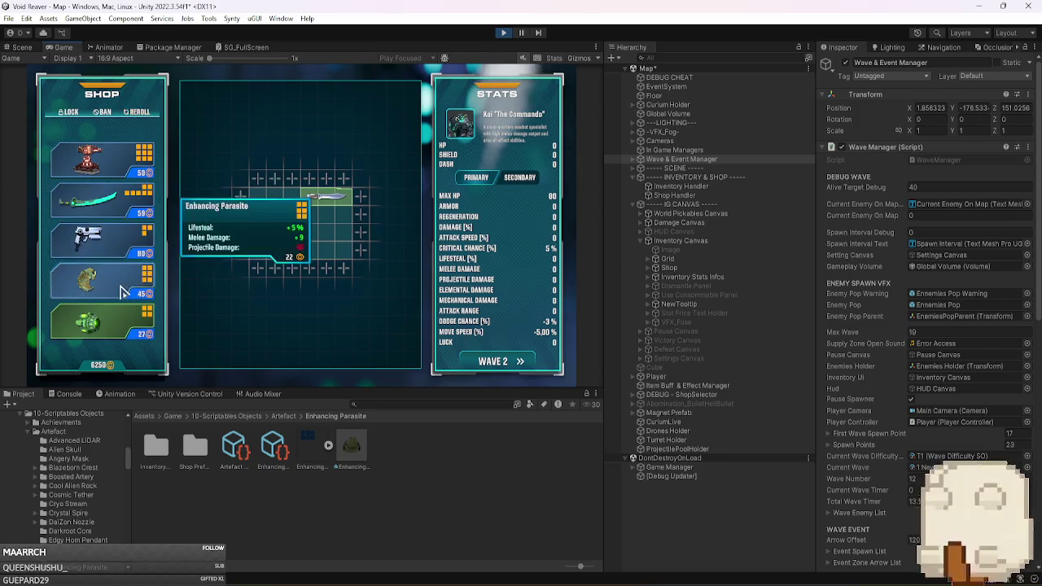
{"action": "left_click_drag", "start_coordinate": [111, 289], "coordinate": [284, 233]}
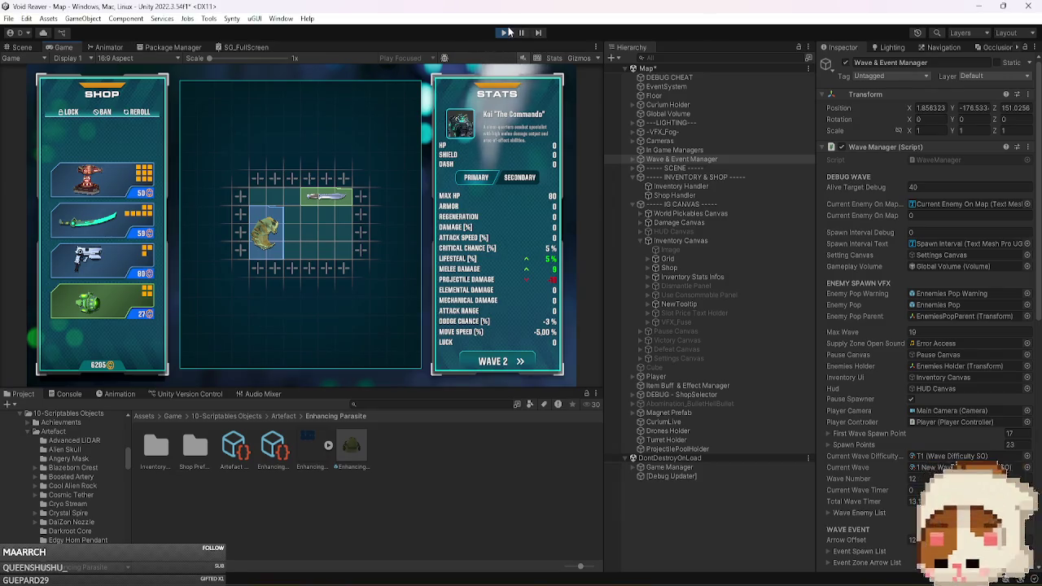
{"action": "left_click", "coordinate": [503, 33]}
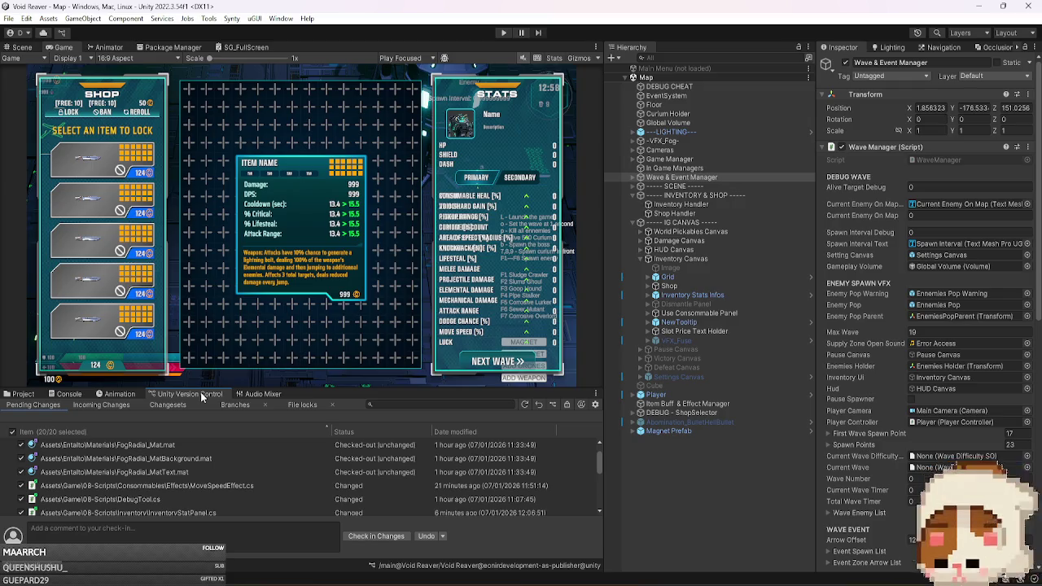
Review the 20 ticked pending changes in Unity Version Control, then switch to the Twitch browser.
{"action": "scroll", "coordinate": [262, 491], "scroll_direction": "down", "scroll_amount": 5}
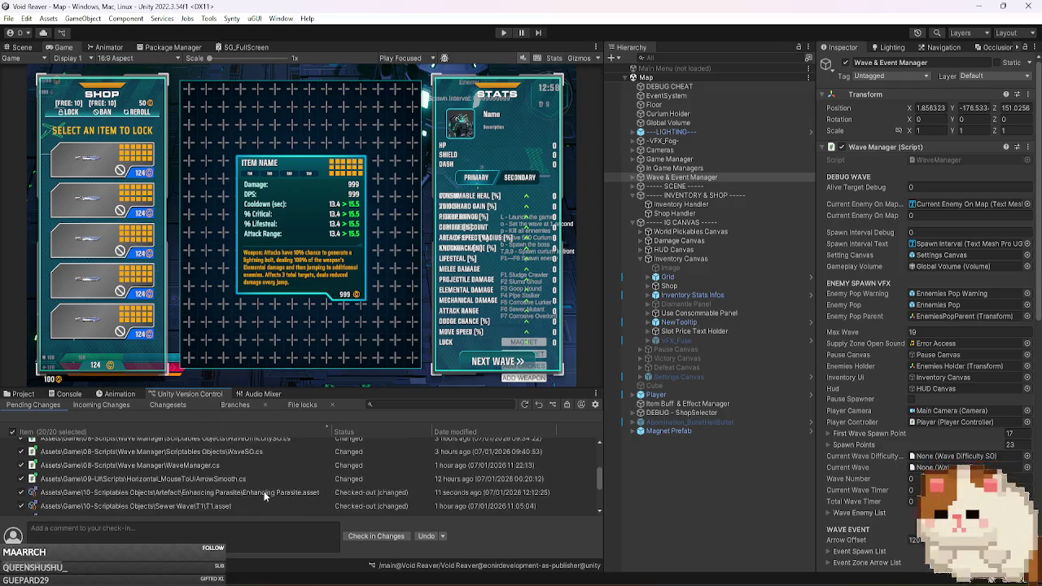
{"action": "scroll", "coordinate": [264, 493], "scroll_direction": "up", "scroll_amount": 5}
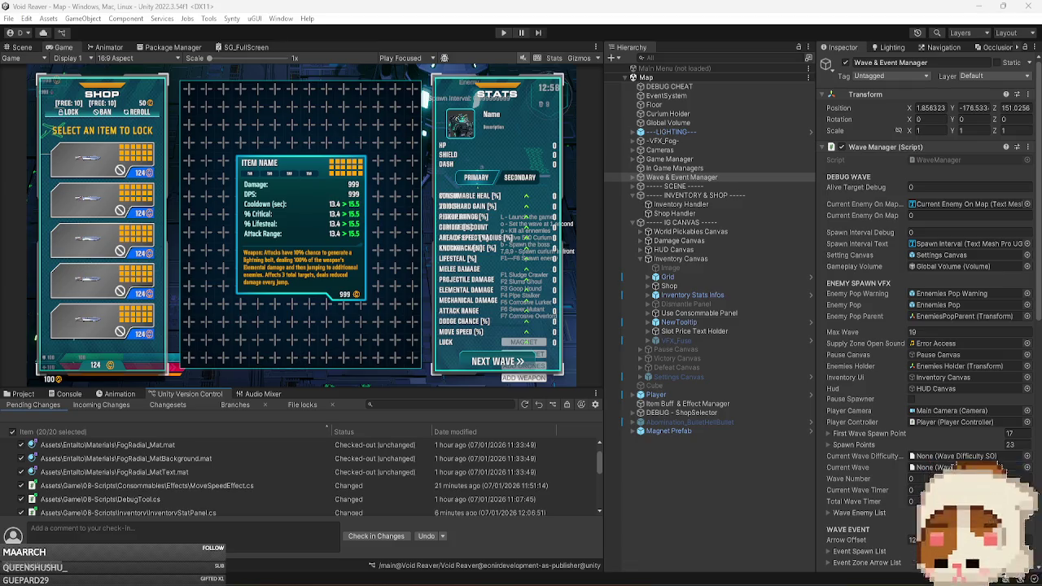
{"action": "mouse_move", "coordinate": [309, 578]}
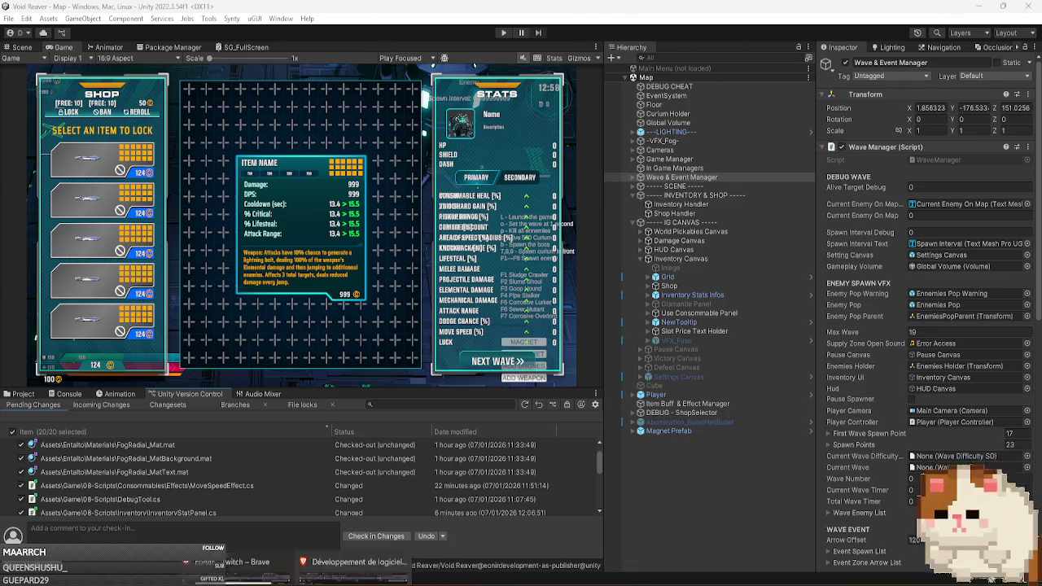
{"action": "left_click", "coordinate": [629, 541]}
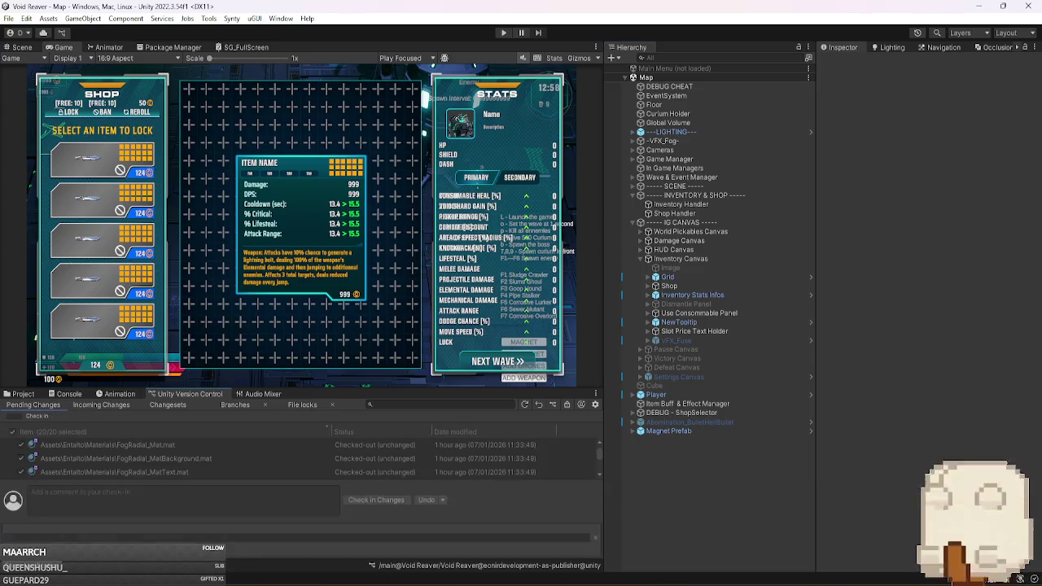
{"action": "left_click", "coordinate": [350, 561]}
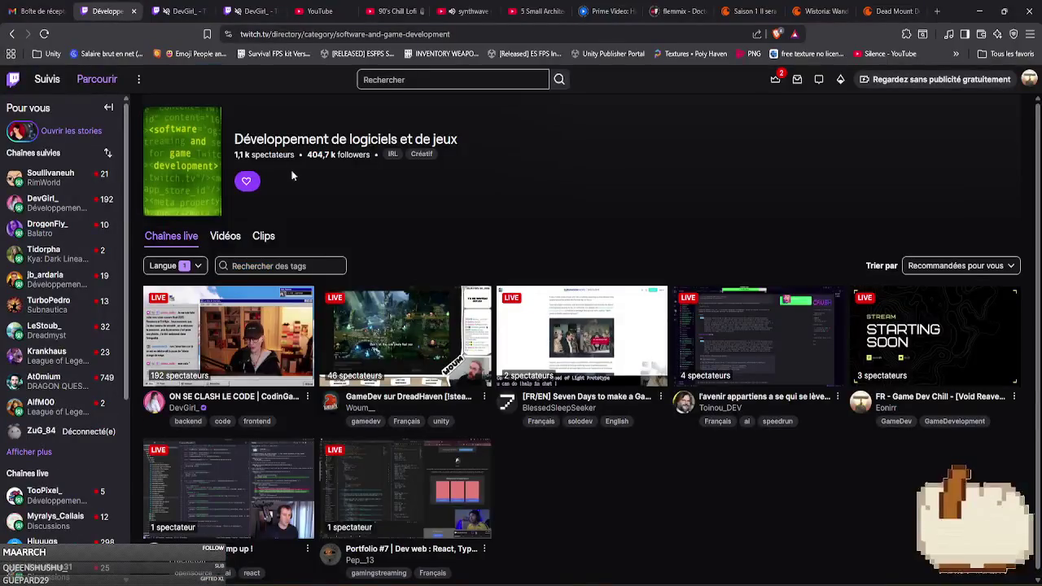
Reload the Twitch software development category page and glance at both painting stream tabs.
{"action": "left_click", "coordinate": [45, 35]}
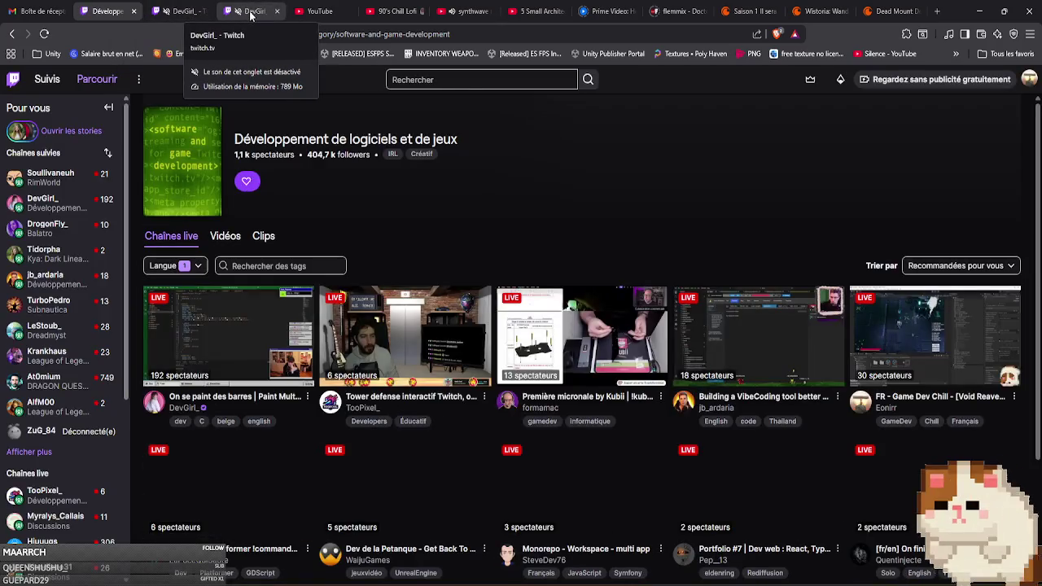
{"action": "left_click", "coordinate": [254, 12]}
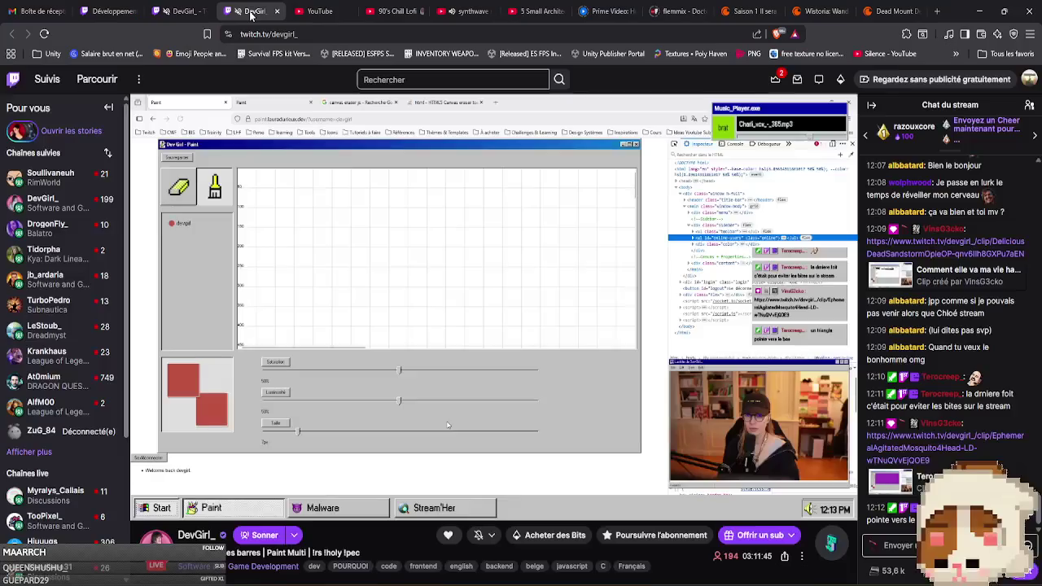
{"action": "left_click", "coordinate": [183, 13]}
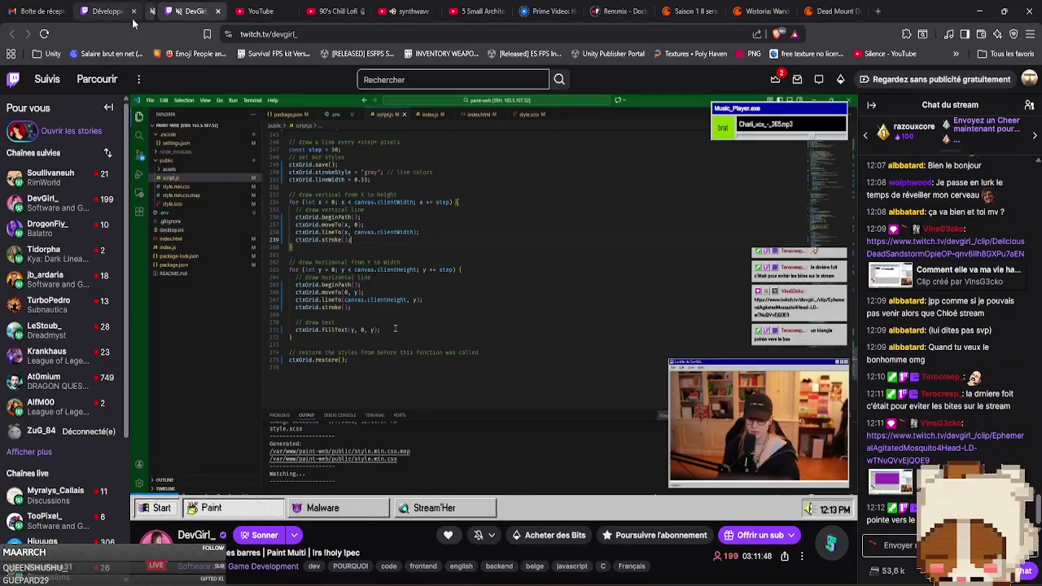
{"action": "left_click", "coordinate": [114, 11]}
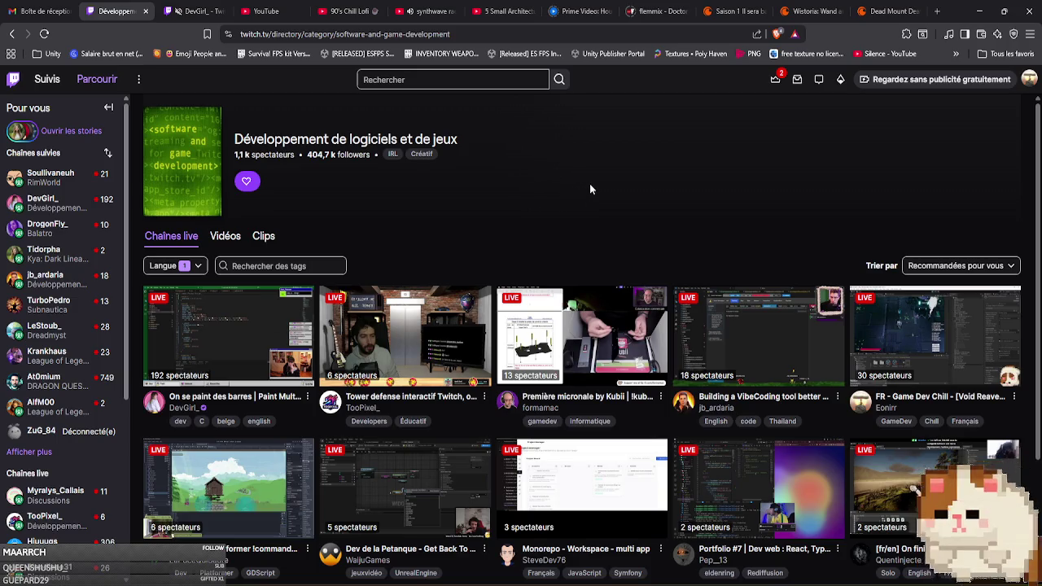
Open the tower defense stream in a new tab, view it, then return to the category page.
{"action": "scroll", "coordinate": [631, 179], "scroll_direction": "down", "scroll_amount": 1}
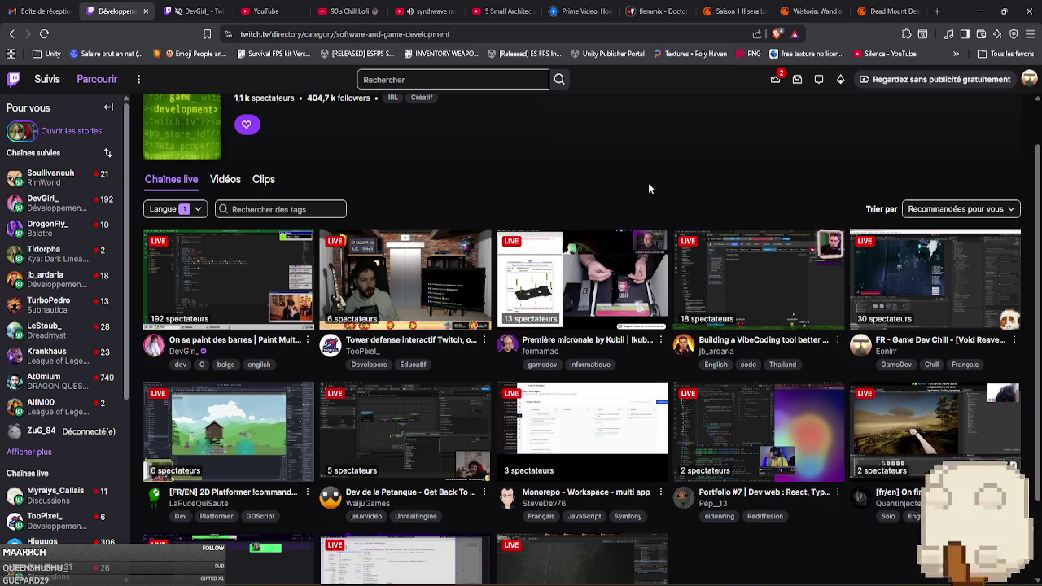
{"action": "scroll", "coordinate": [648, 183], "scroll_direction": "down", "scroll_amount": 1}
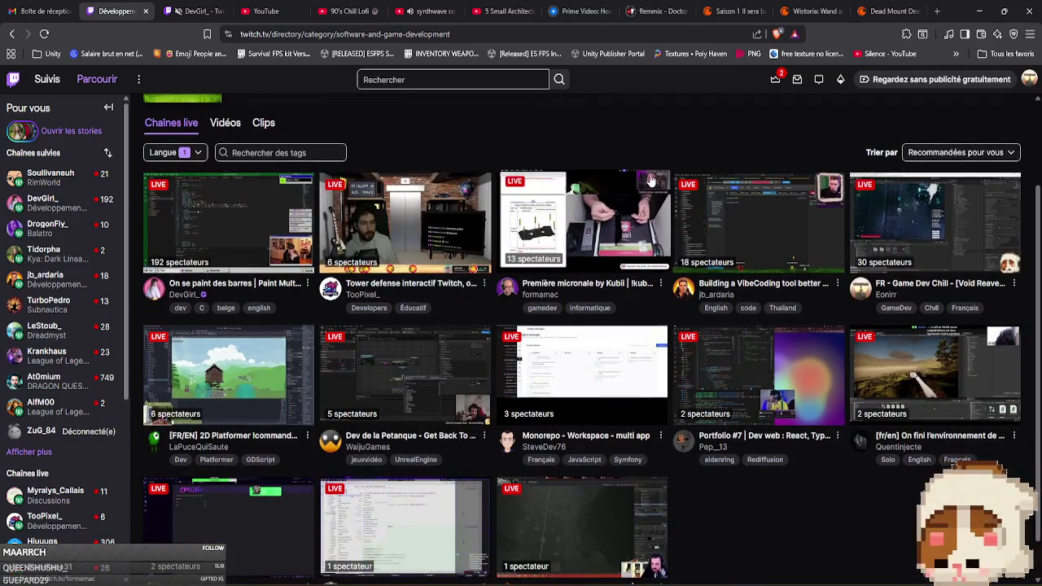
{"action": "scroll", "coordinate": [657, 151], "scroll_direction": "down", "scroll_amount": 1}
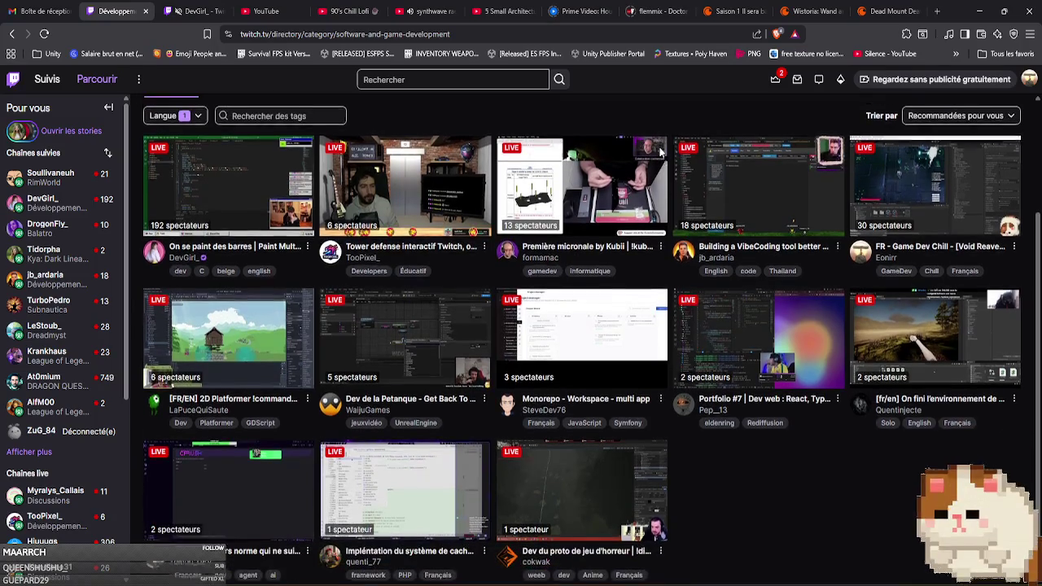
{"action": "scroll", "coordinate": [659, 145], "scroll_direction": "up", "scroll_amount": 3}
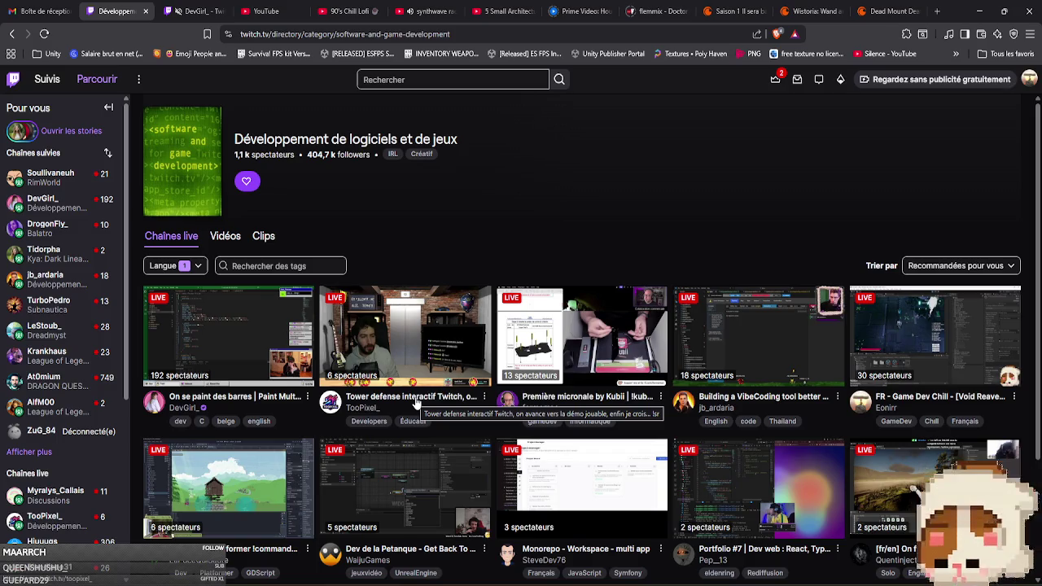
{"action": "middle_click", "coordinate": [416, 402]}
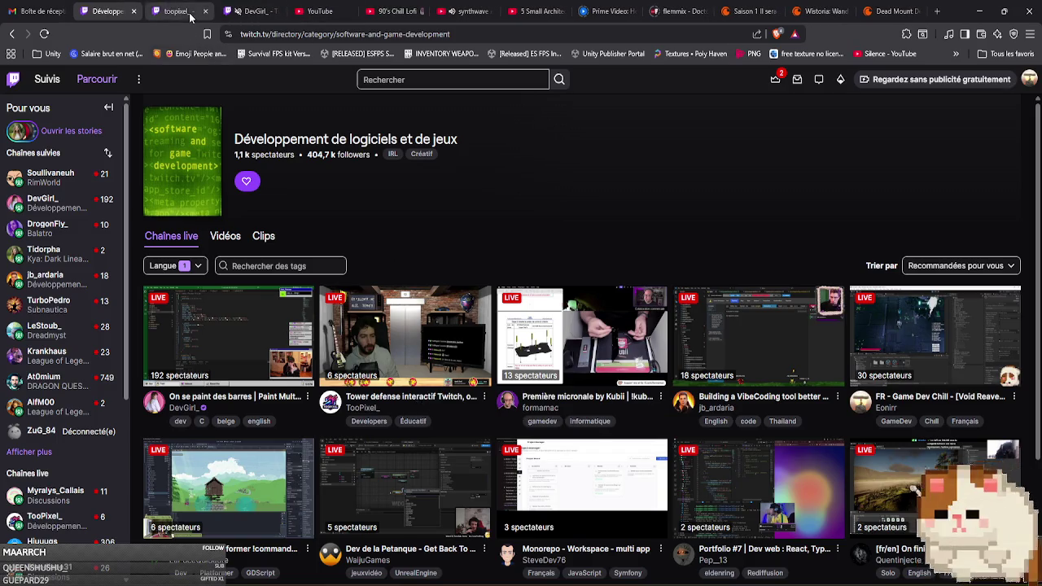
{"action": "left_click", "coordinate": [190, 15]}
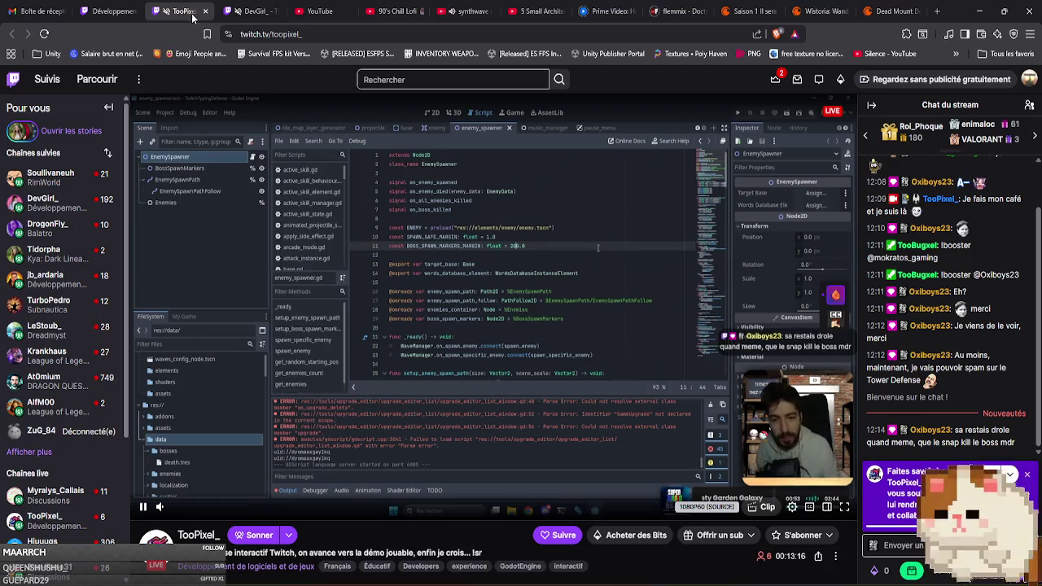
{"action": "left_click", "coordinate": [256, 12]}
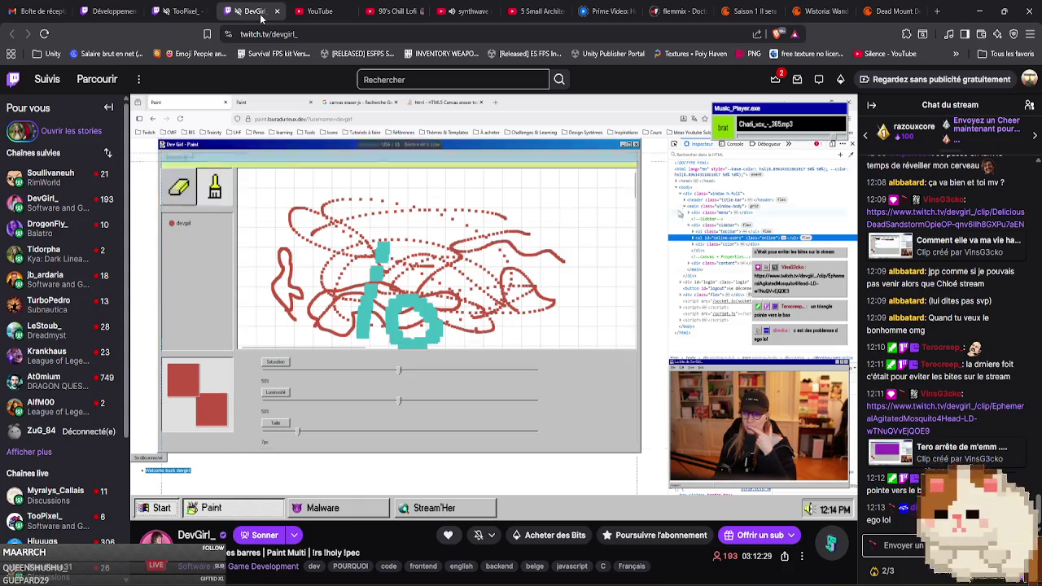
{"action": "left_click", "coordinate": [111, 11]}
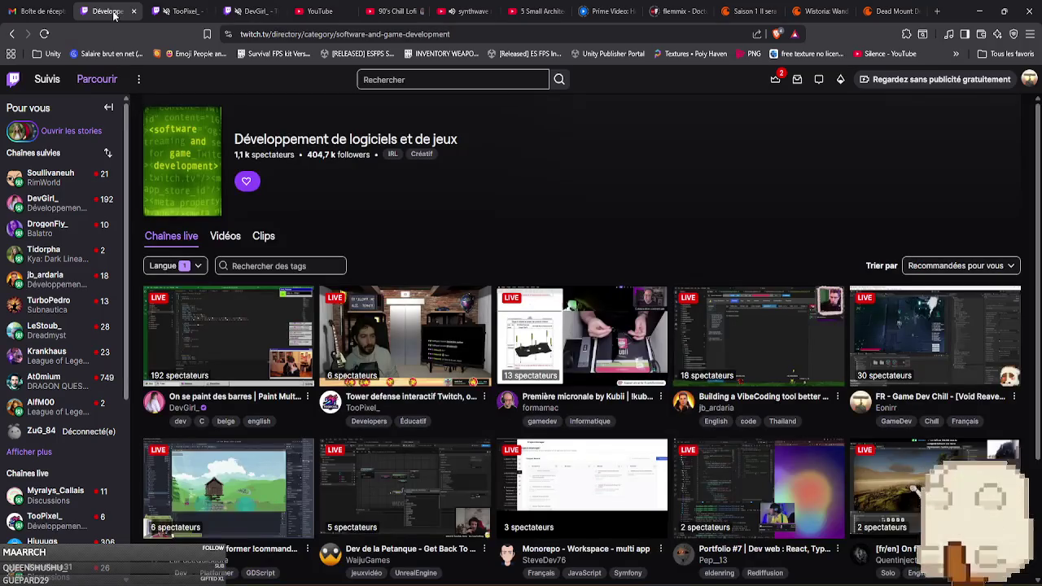